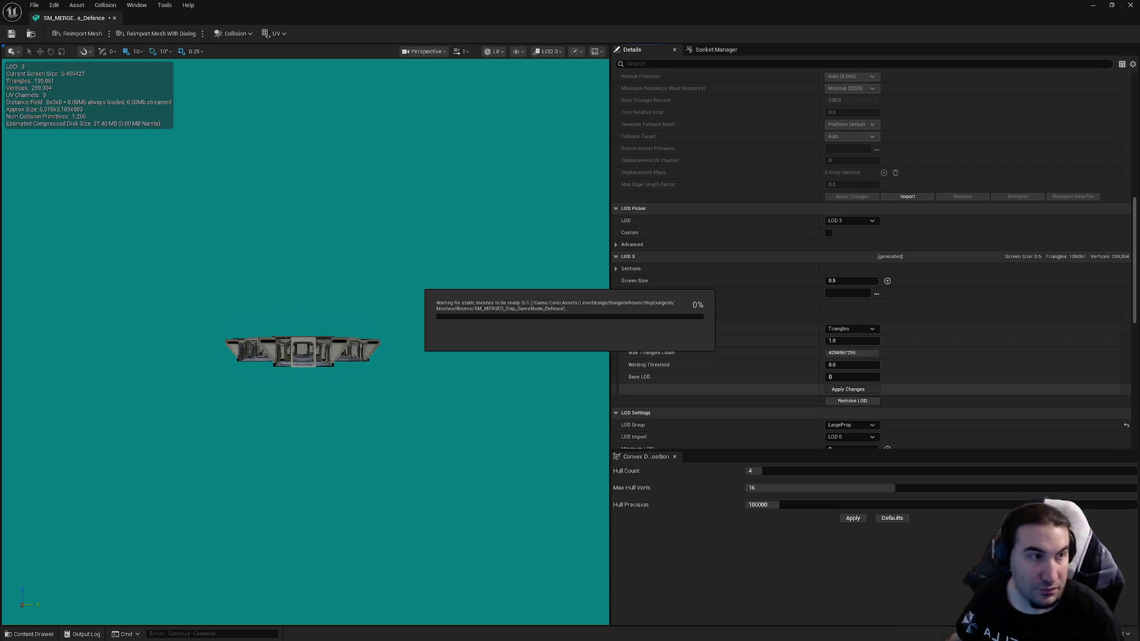
# Step: Wait for the LOD 3 reduction to finish at 11,129 triangles, briefly toggling the Start menu
pyautogui.press('super')
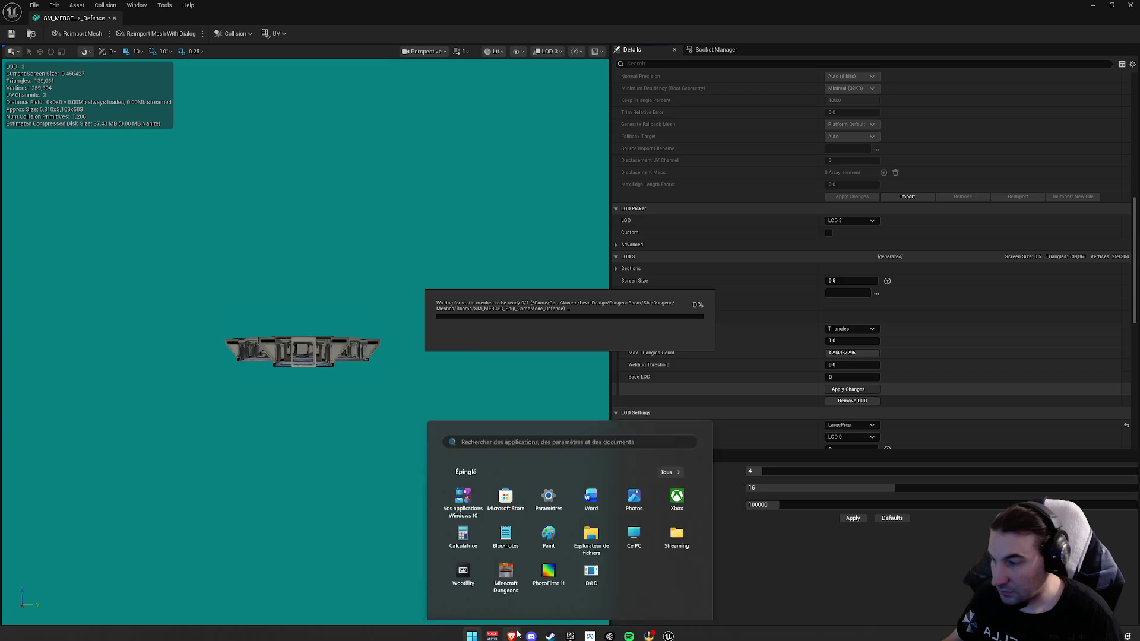
pyautogui.moveTo(550, 632)
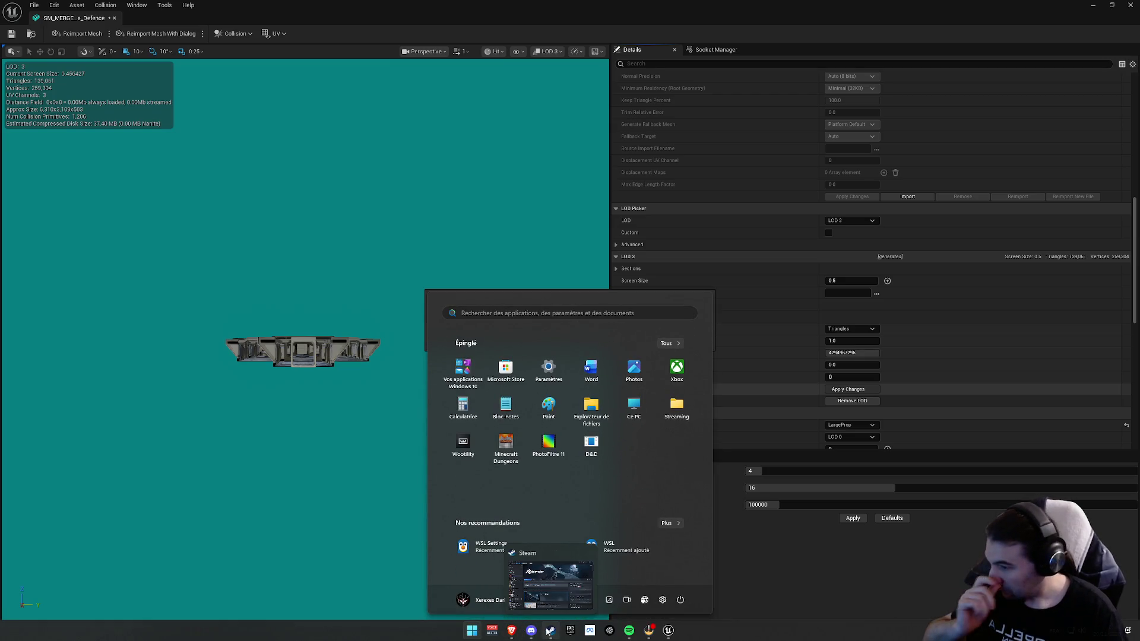
pyautogui.press('super')
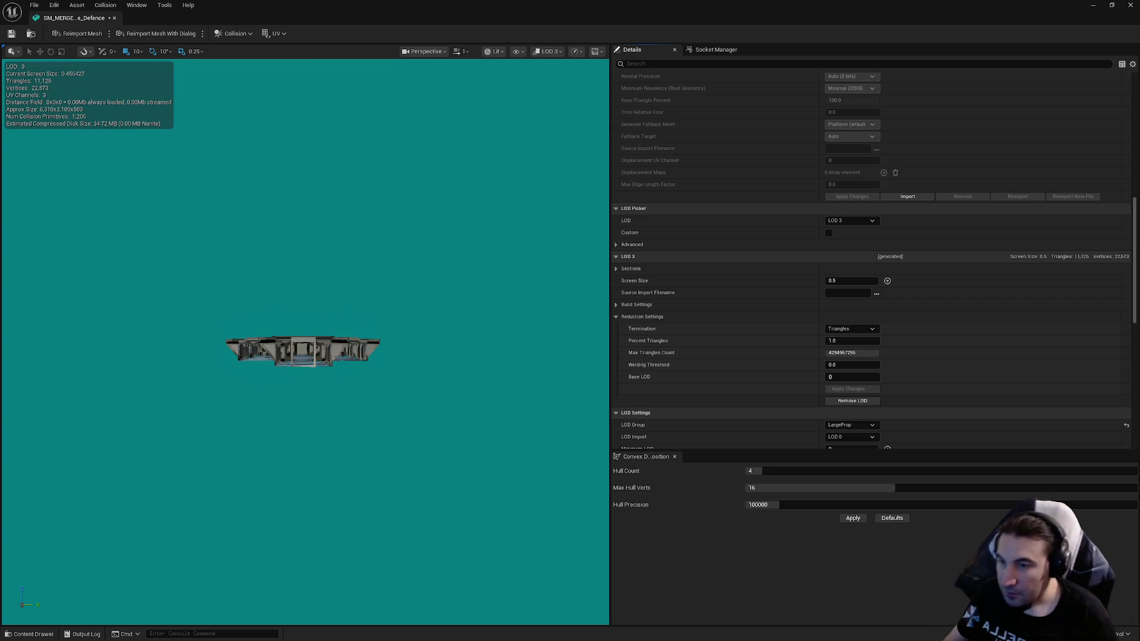
# Step: Save the reduced SM_MERGED defence ship room mesh and close the static mesh editor
pyautogui.scroll(-4, 955, 317)
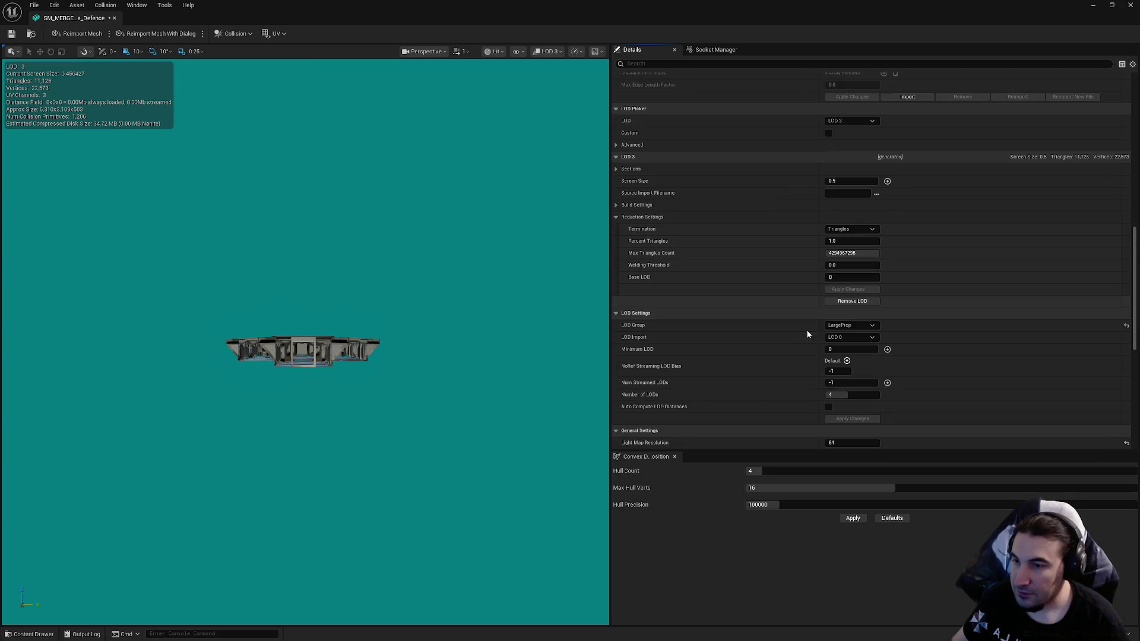
pyautogui.moveTo(525, 319); pyautogui.dragTo(477, 347)
pyautogui.click(11, 38)
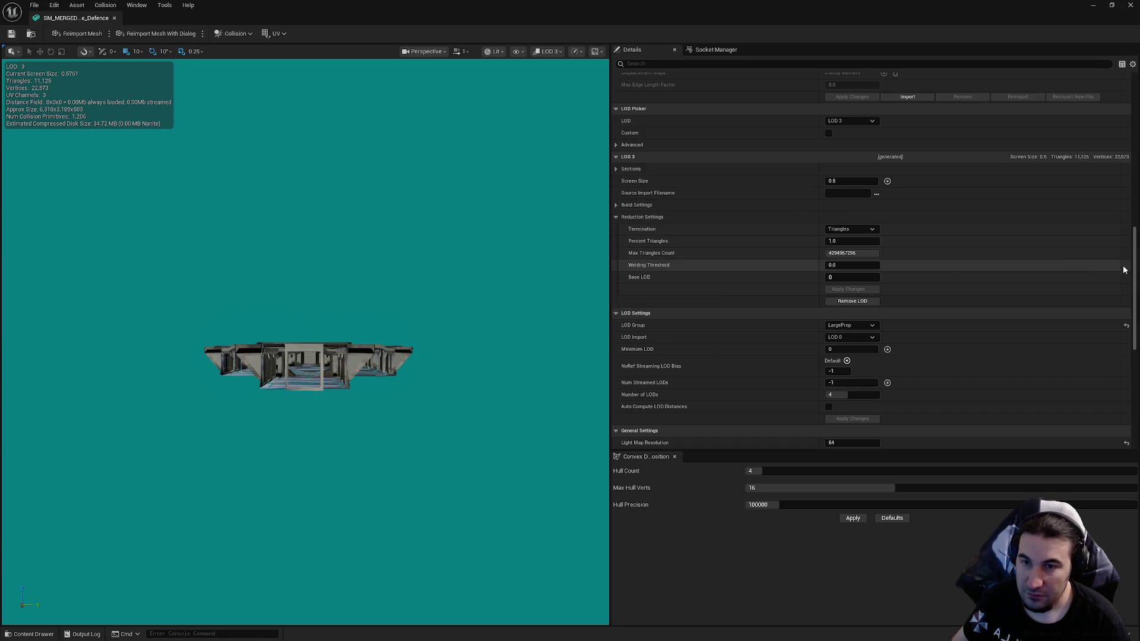
pyautogui.scroll(-10, 1119, 265)
pyautogui.hotkey('ctrl', 's')
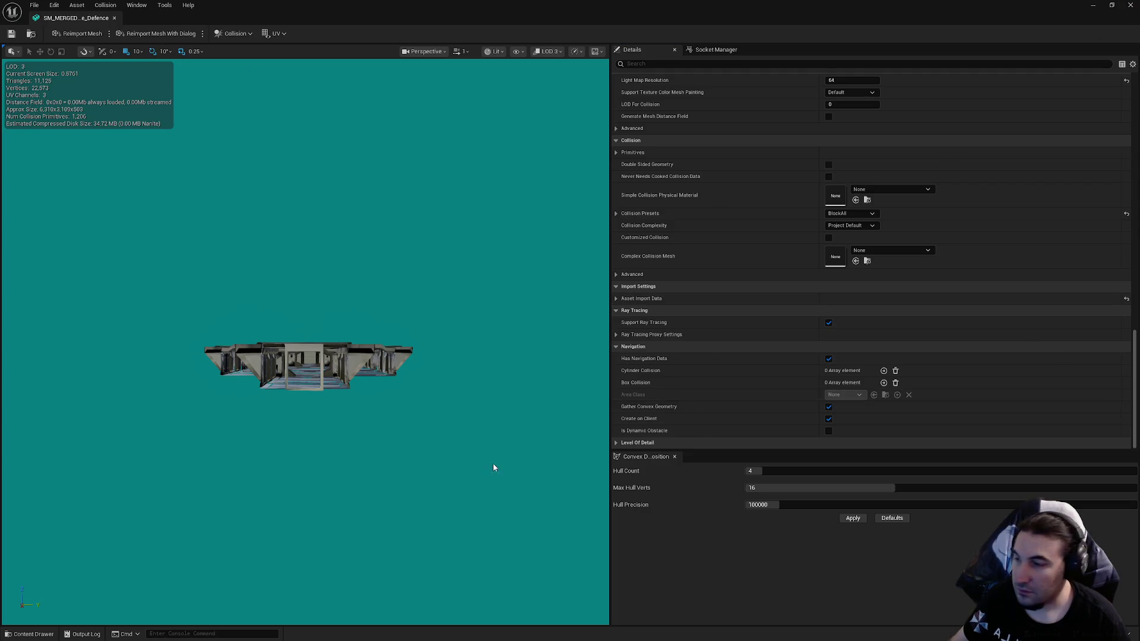
pyautogui.click(1130, 4)
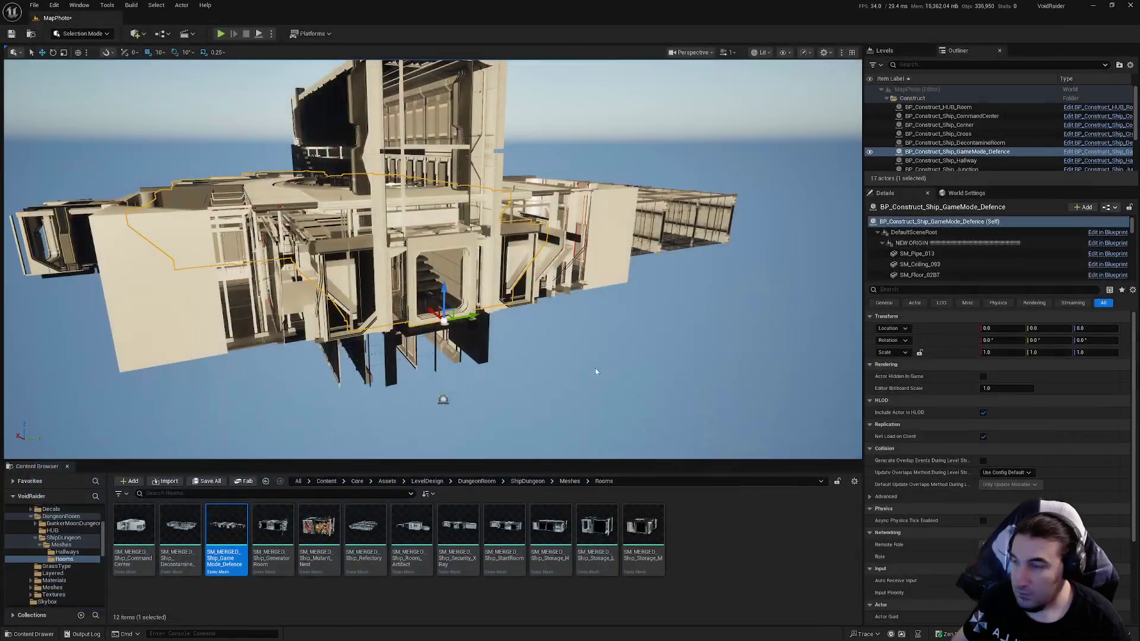
# Step: Save the MapPhoto map and blueprint, then open BP_Construct_Ship_GeneratorRoom from ModularsRoom/Rooms
pyautogui.click(206, 482)
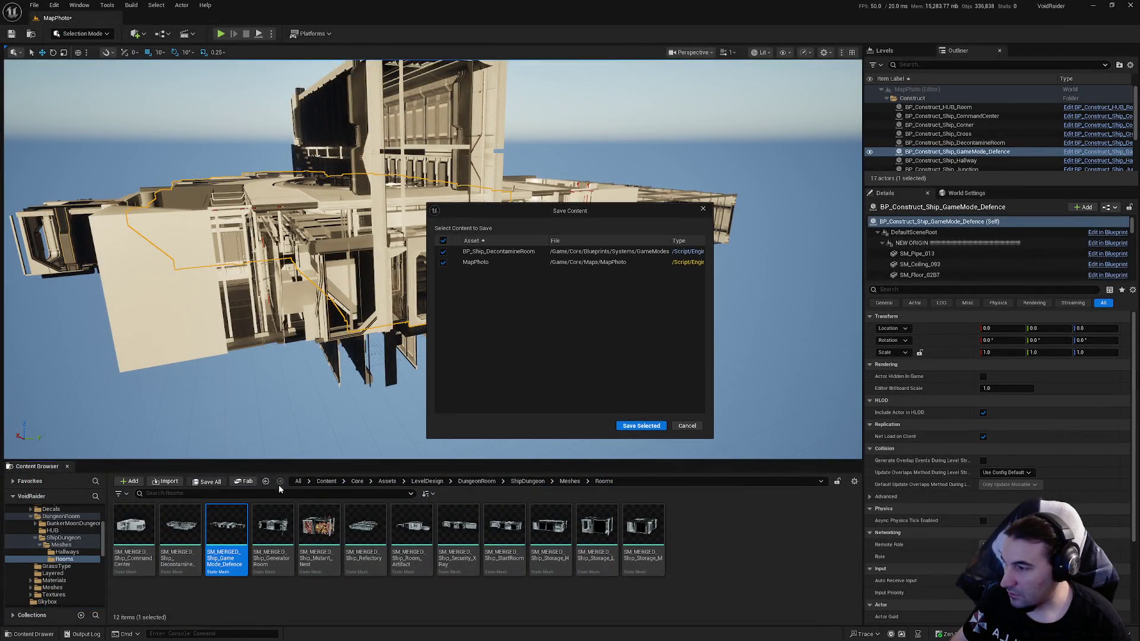
pyautogui.click(642, 426)
pyautogui.scroll(-5, 59, 583)
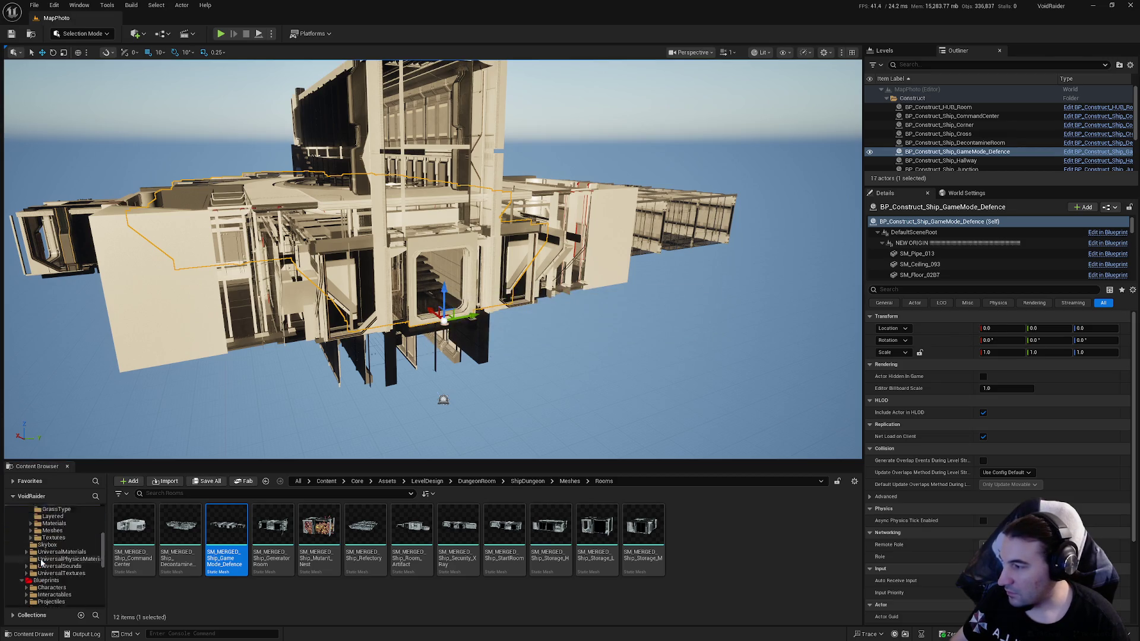
pyautogui.scroll(-4, 60, 583)
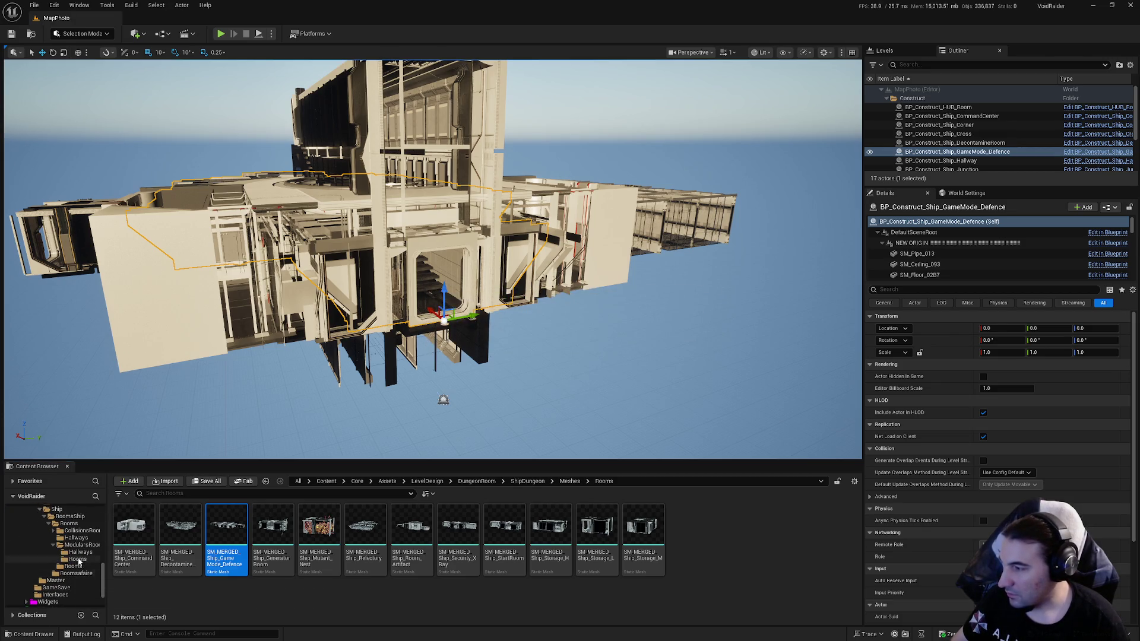
pyautogui.click(77, 559)
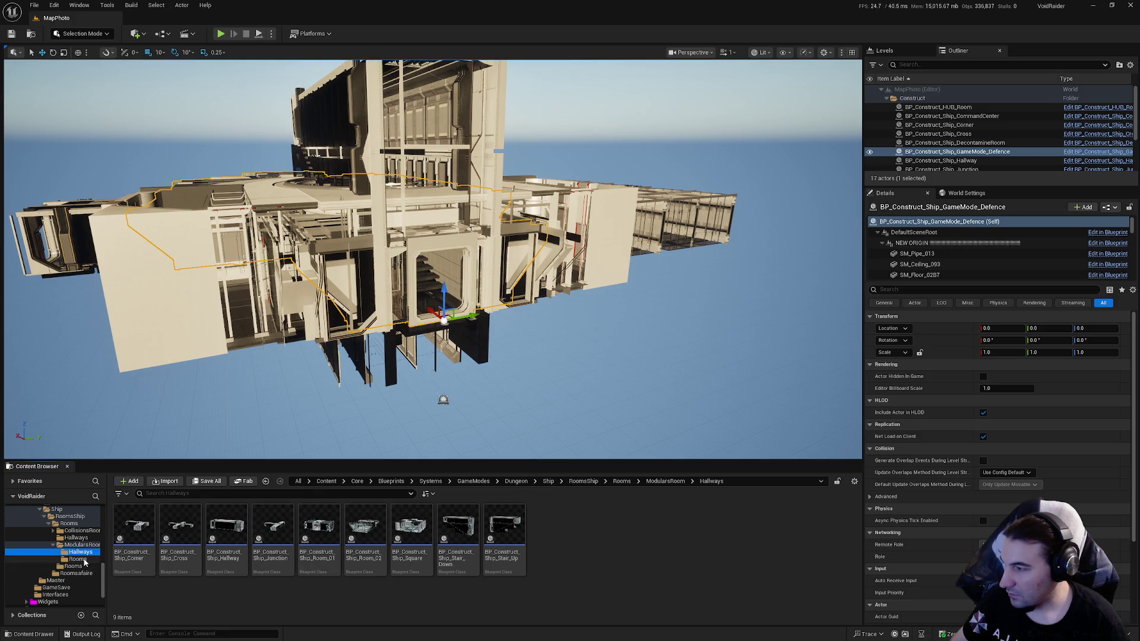
pyautogui.doubleClick(319, 557)
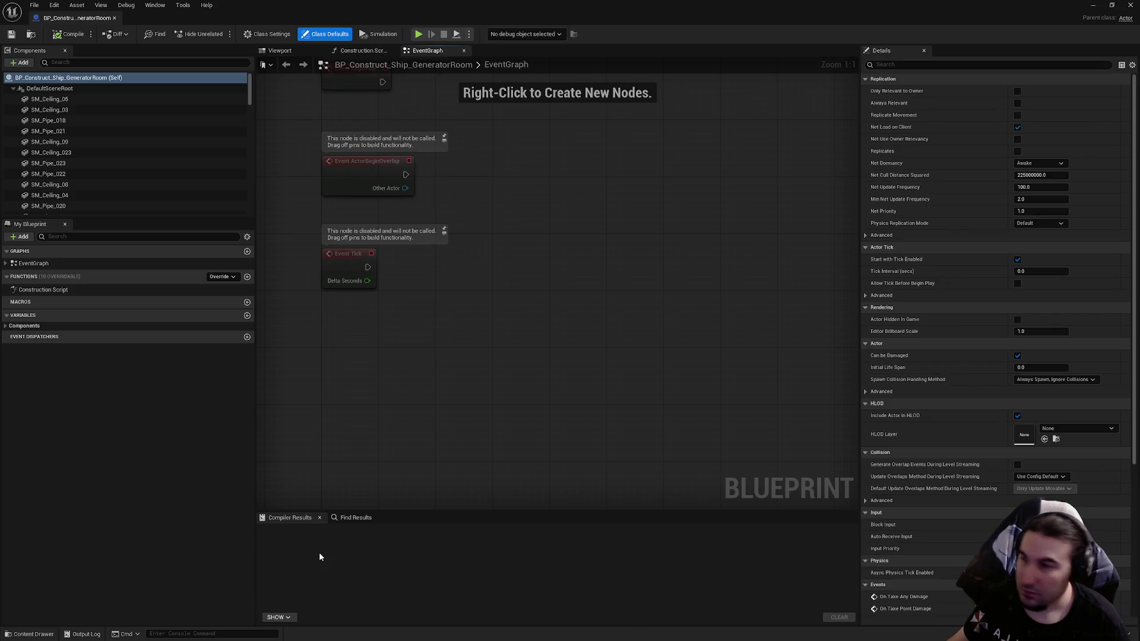
# Step: Change the generator room's doorway component mesh to SM_Doorway_S_C_Complete
pyautogui.click(279, 51)
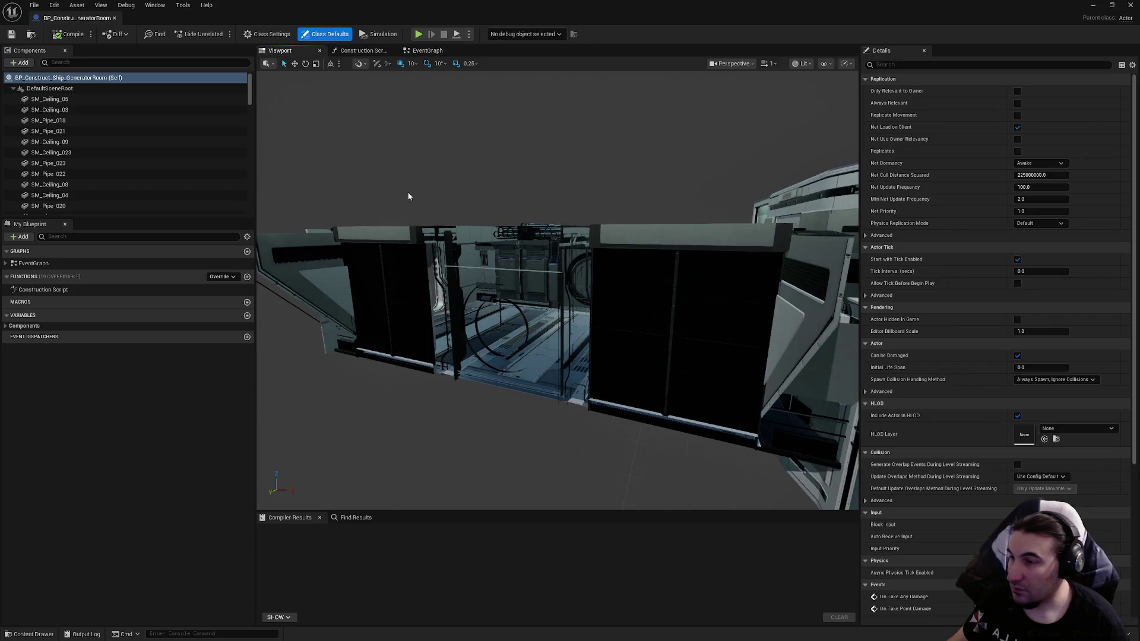
pyautogui.scroll(15, 408, 196)
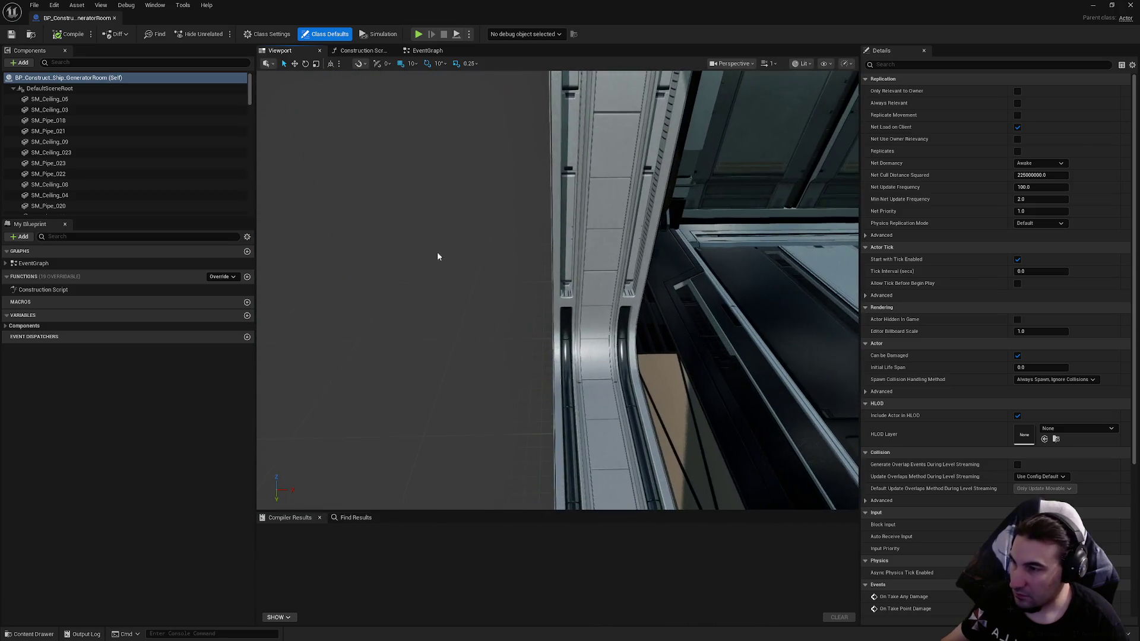
pyautogui.click(592, 278)
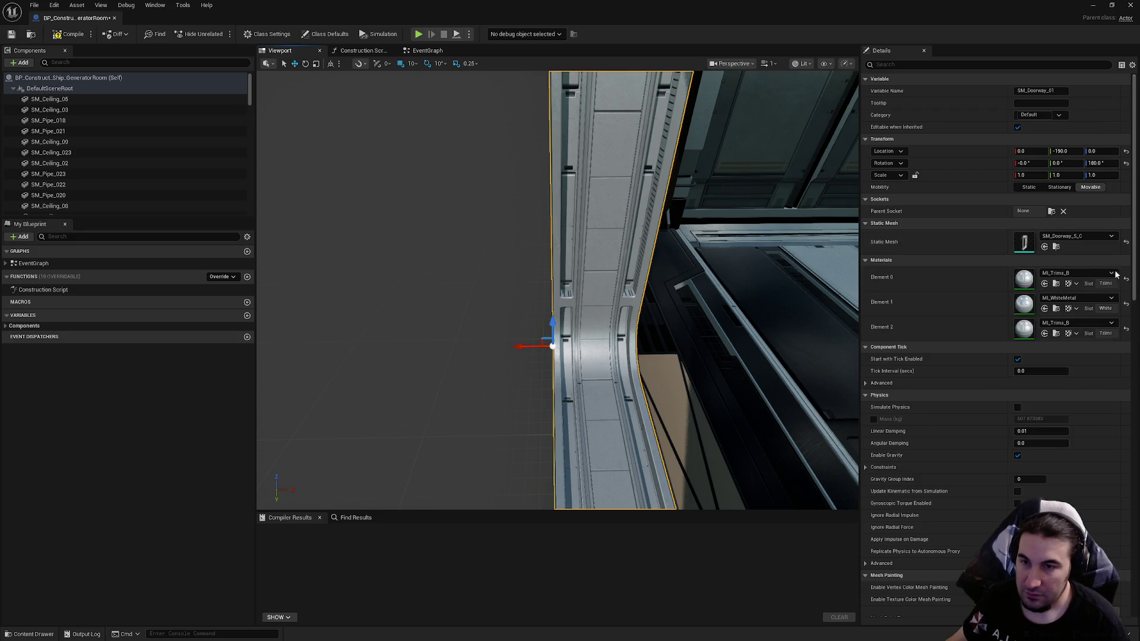
pyautogui.click(1086, 241)
pyautogui.click(1096, 354)
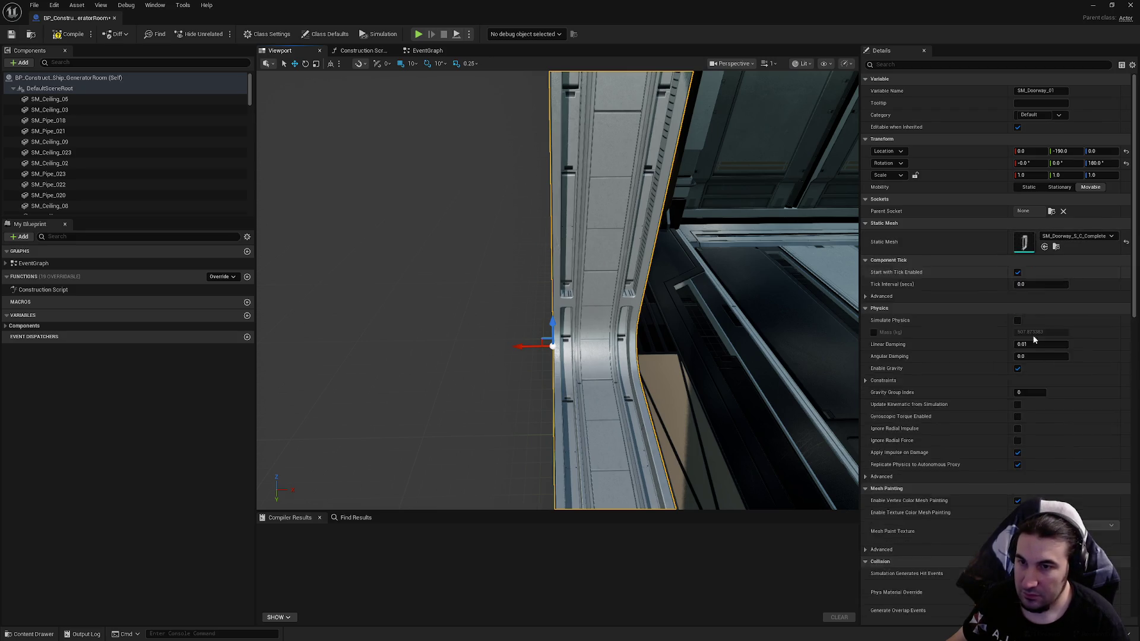
# Step: Compile and save the GeneratorRoom blueprint, then close the Blueprint editor
pyautogui.click(69, 34)
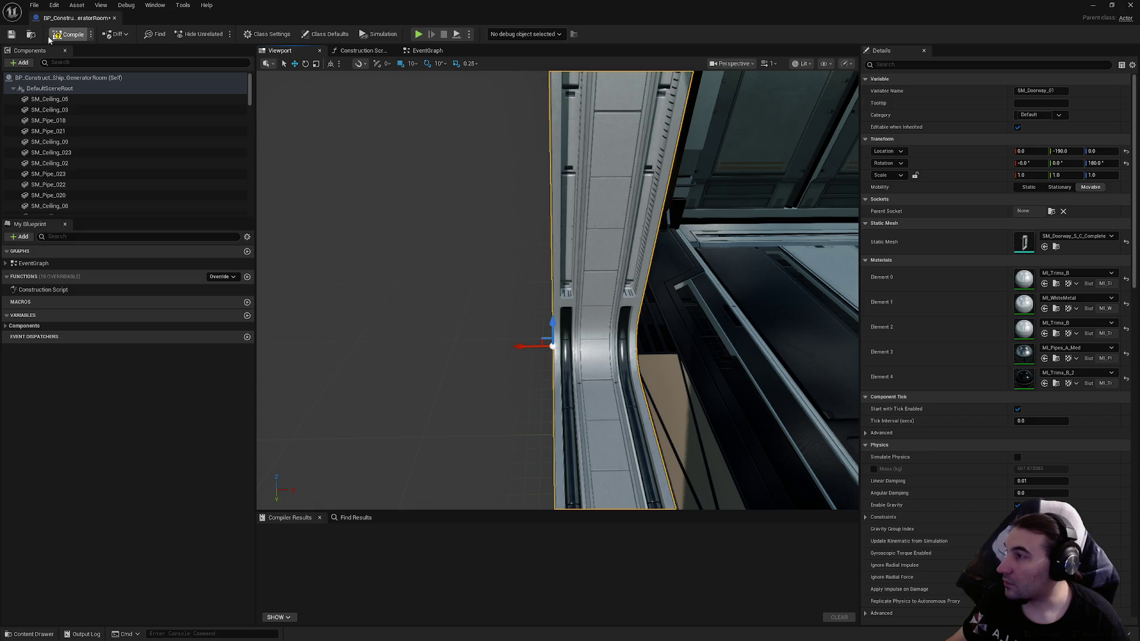
pyautogui.click(11, 34)
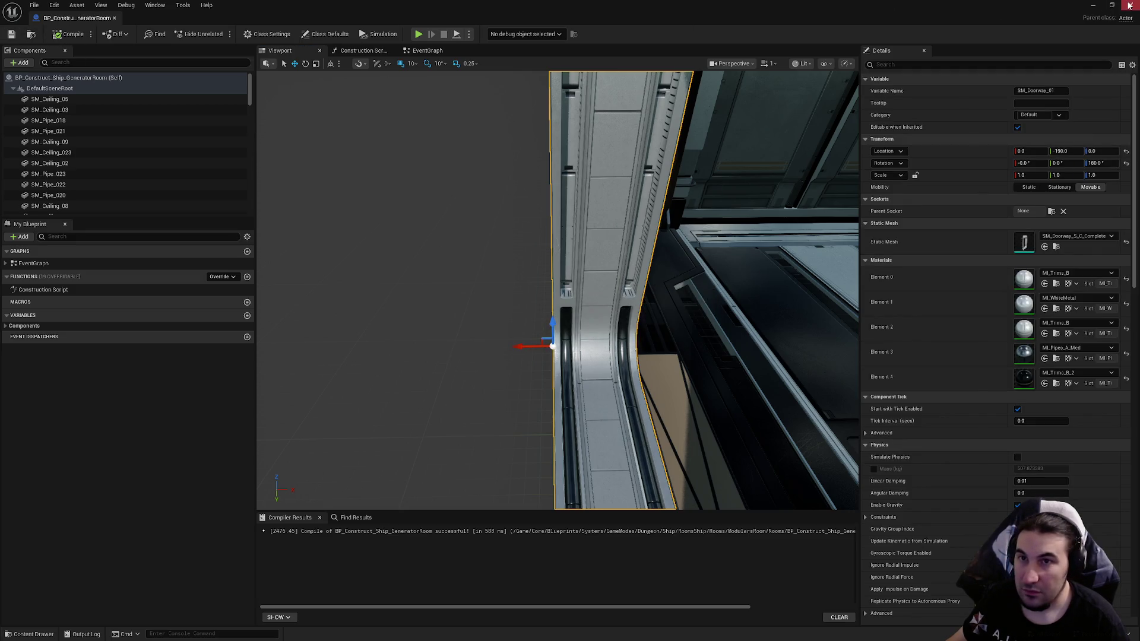
pyautogui.click(1130, 5)
# Step: Place the GeneratorRoom blueprint in the level at location 0, 0, 0
pyautogui.moveTo(347, 373)
pyautogui.mouseDown()
pyautogui.moveTo(408, 389)
pyautogui.moveTo(413, 381)
pyautogui.mouseUp()
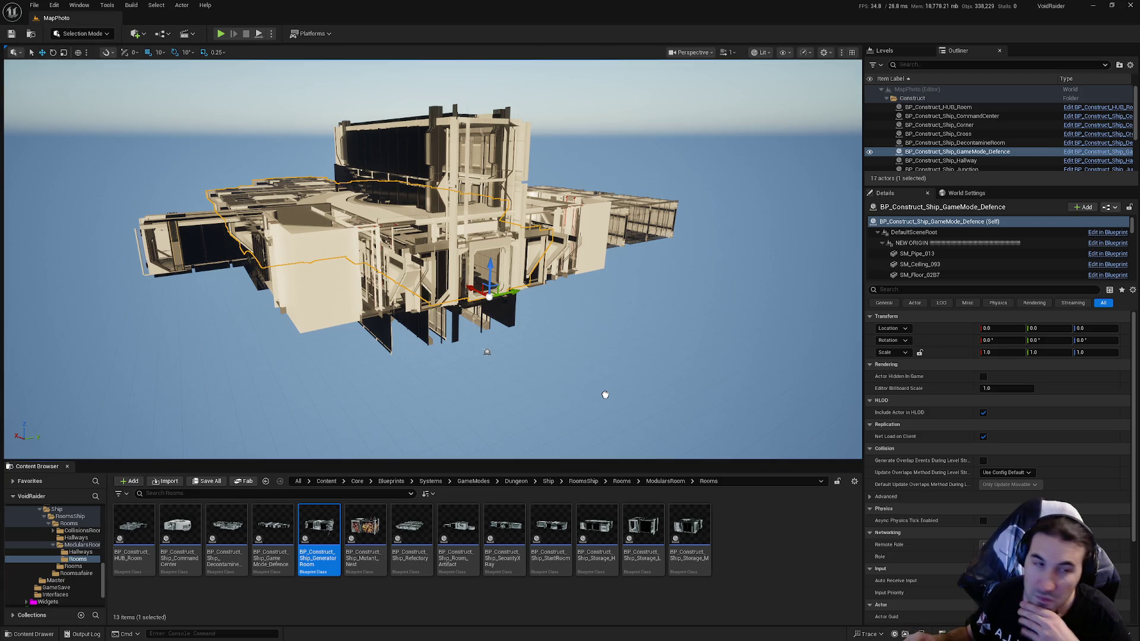
pyautogui.moveTo(605, 395); pyautogui.dragTo(605, 395)
pyautogui.click(1004, 328)
pyautogui.write('0')
pyautogui.press('Tab')
pyautogui.write('0')
pyautogui.press('Return')
pyautogui.click(1085, 328)
pyautogui.write('0')
pyautogui.press('Return')
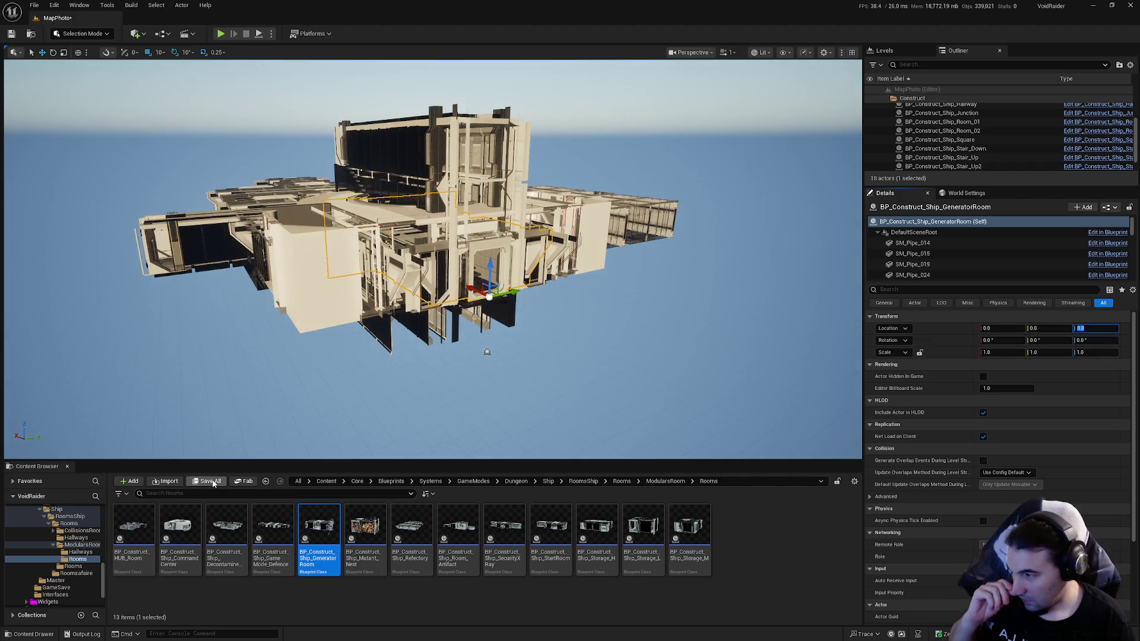
# Step: Save the MapPhoto map through Save All and open the Tools menu
pyautogui.click(212, 482)
pyautogui.click(649, 427)
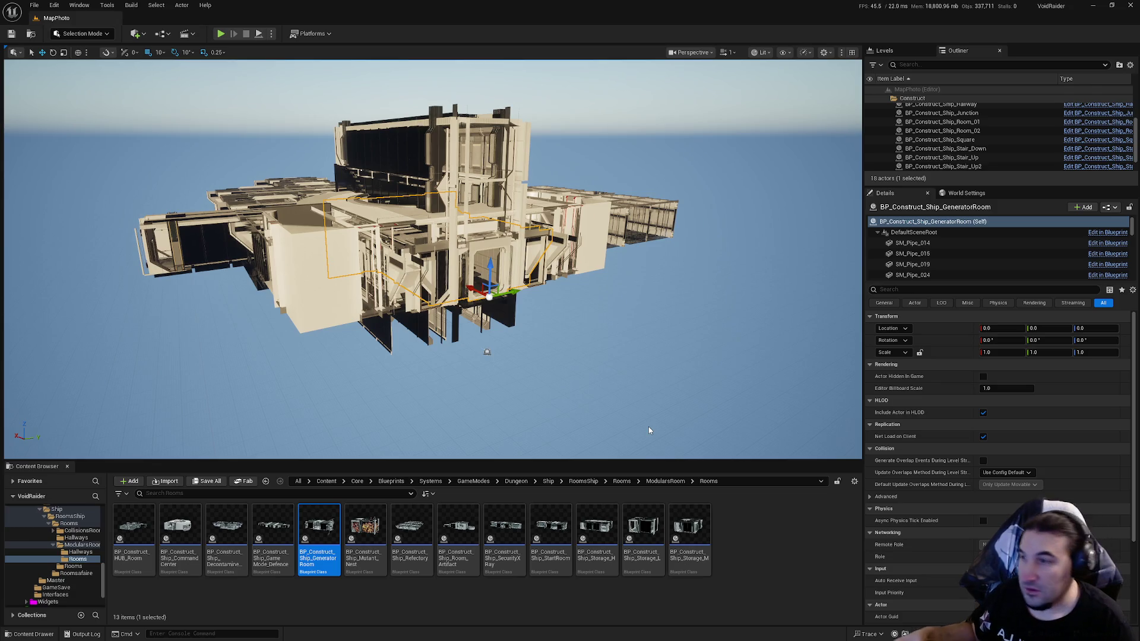
pyautogui.click(107, 4)
# Step: Merge the room's actors, saving into Core/Assets/LevelDesign/DungeonRoom/ShipDungeon/Meshes/Rooms
pyautogui.click(135, 154)
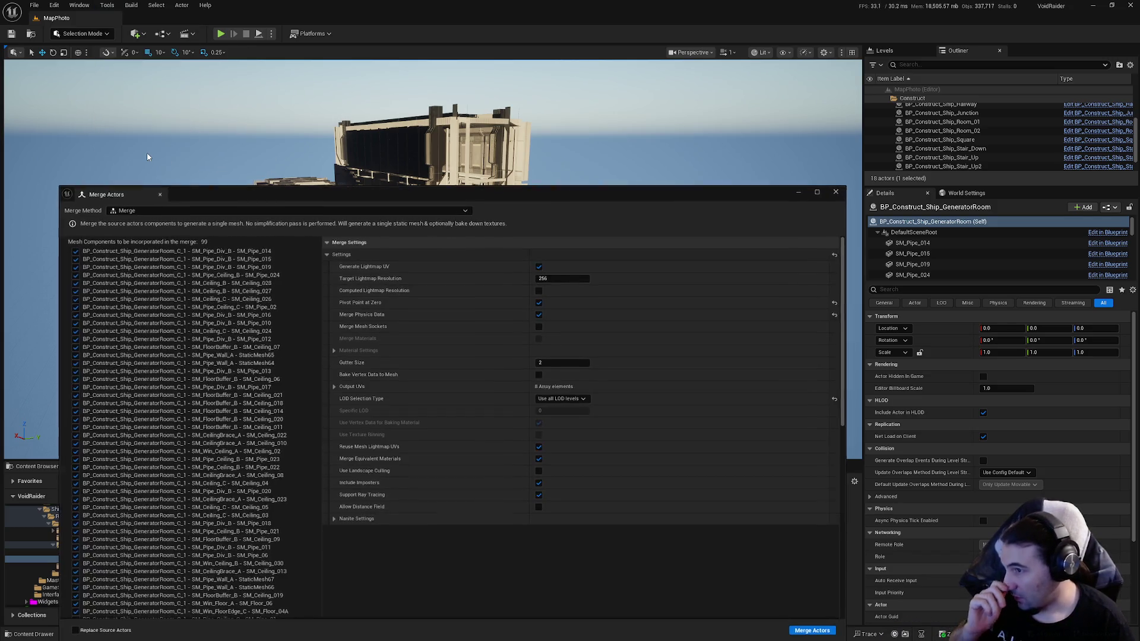
pyautogui.click(812, 631)
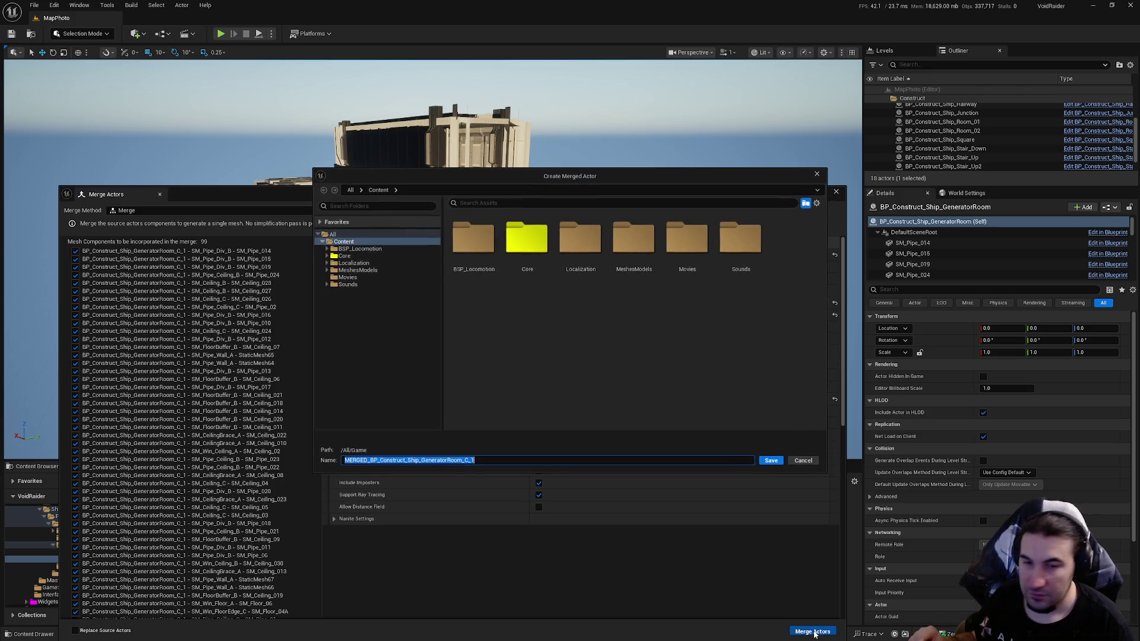
pyautogui.doubleClick(527, 241)
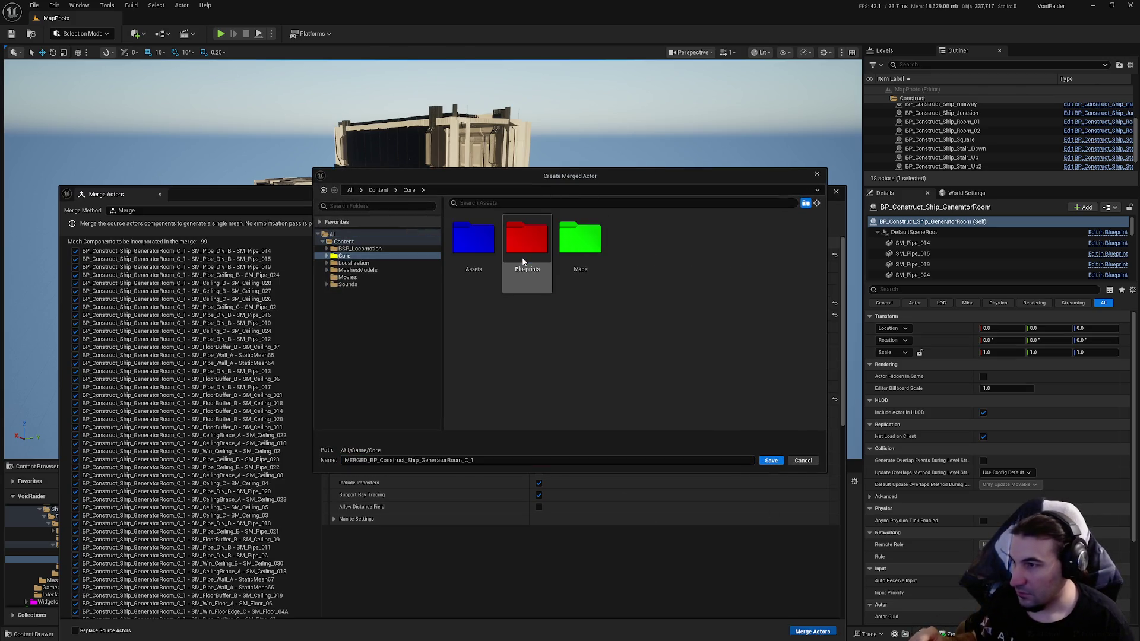
pyautogui.doubleClick(485, 255)
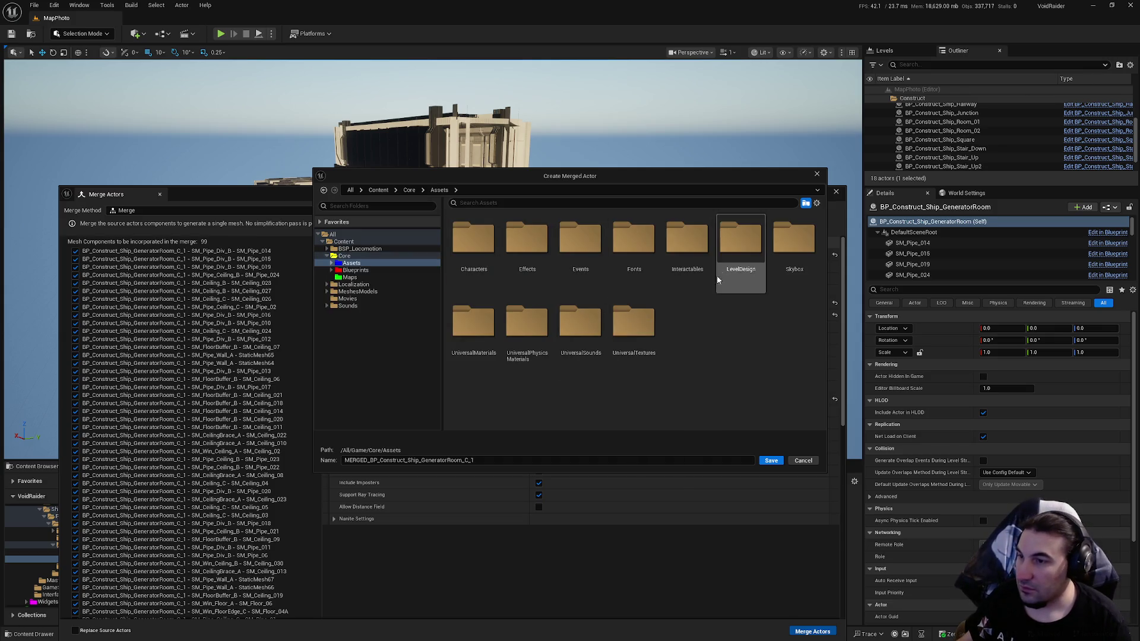
pyautogui.doubleClick(739, 250)
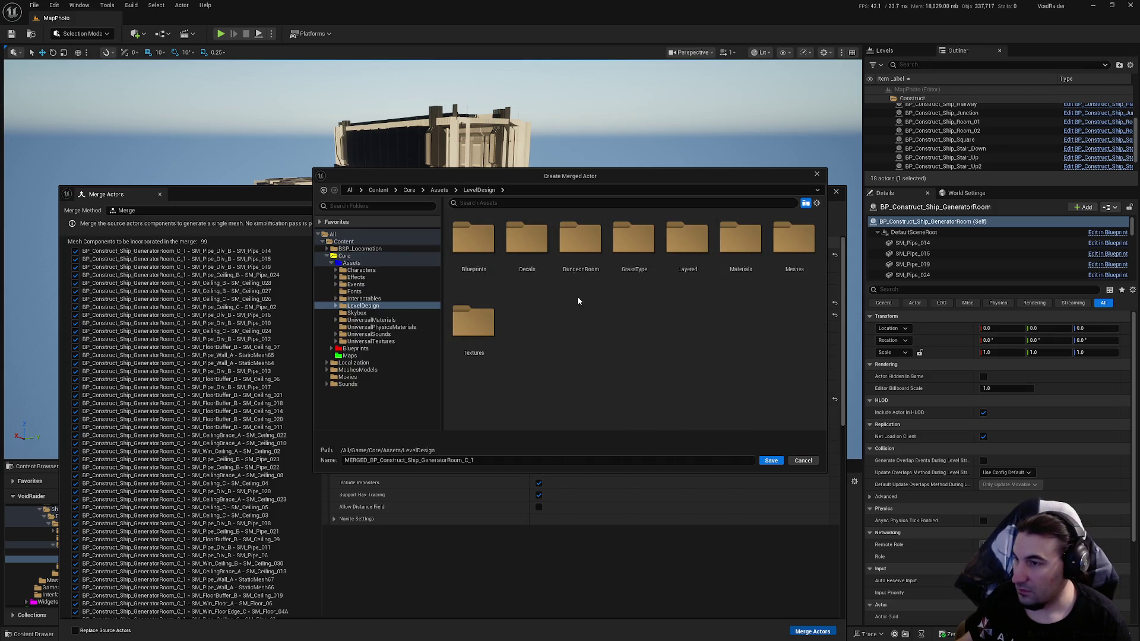
pyautogui.doubleClick(589, 278)
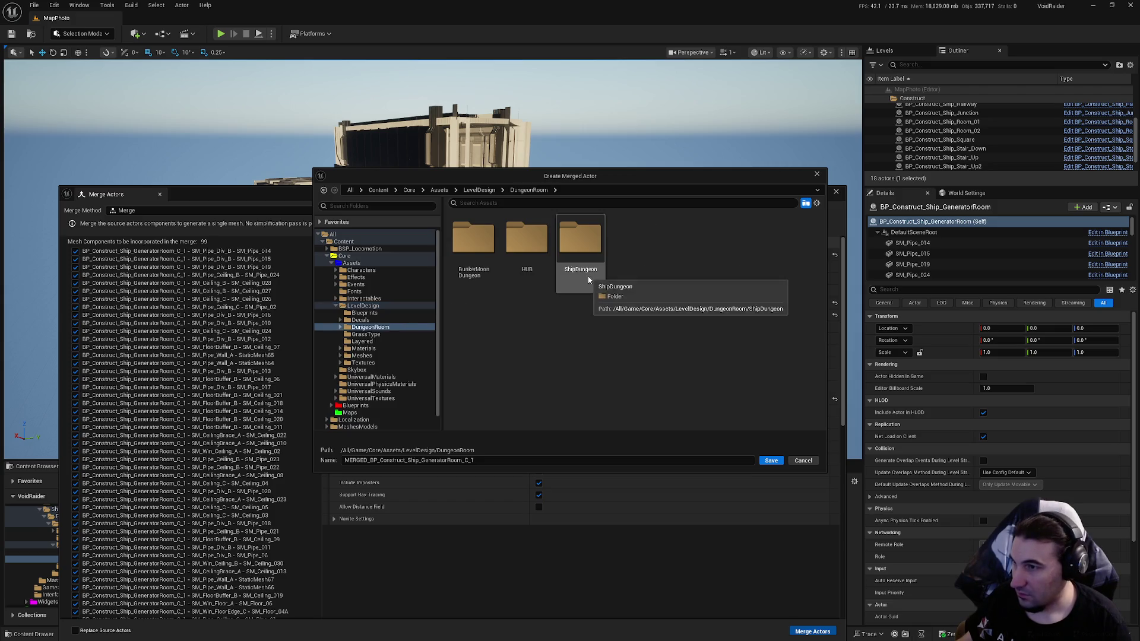
pyautogui.doubleClick(585, 276)
pyautogui.doubleClick(487, 251)
pyautogui.doubleClick(529, 252)
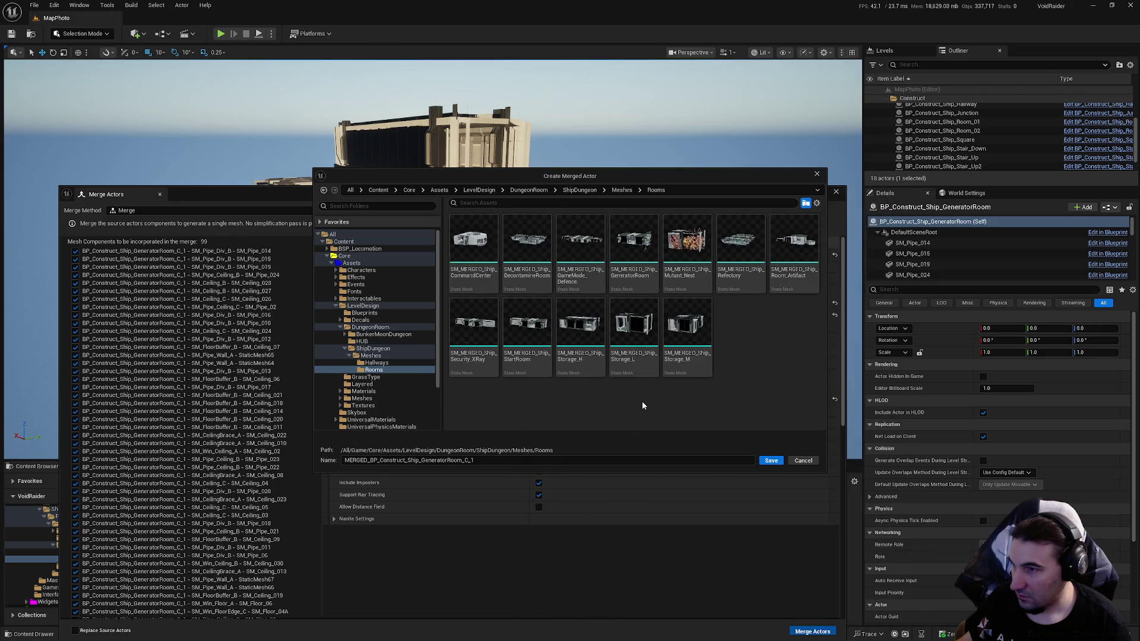
# Step: Name the merged mesh SM_MERGED_Ship_GeneratorRoom and save it to complete the merge
pyautogui.click(633, 244)
pyautogui.click(360, 458)
pyautogui.press('Home')
pyautogui.press('Delete')
pyautogui.press('Delete')
pyautogui.press('Delete')
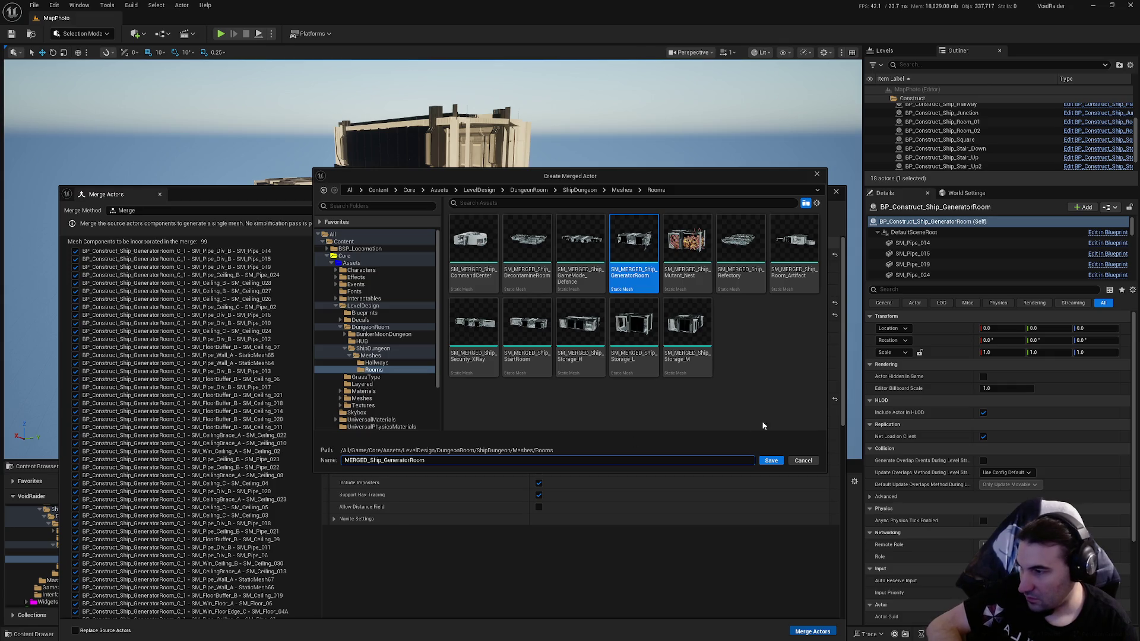
pyautogui.click(782, 433)
pyautogui.click(770, 462)
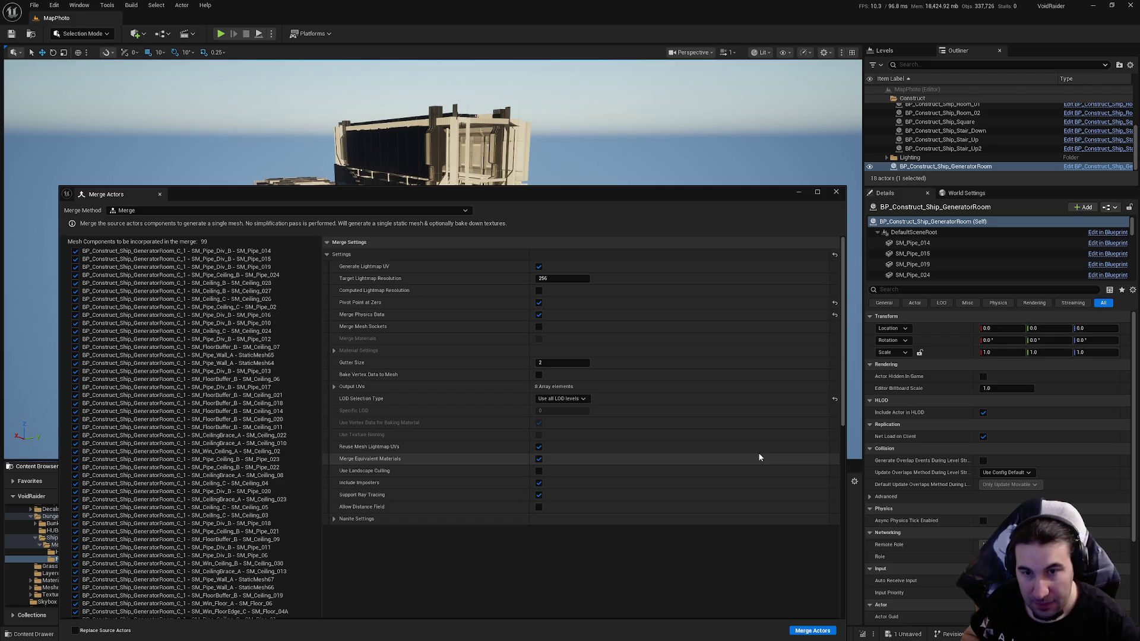
# Step: Close Merge Actors, save the four unsaved assets, and open the merged mesh
pyautogui.click(836, 192)
pyautogui.click(208, 482)
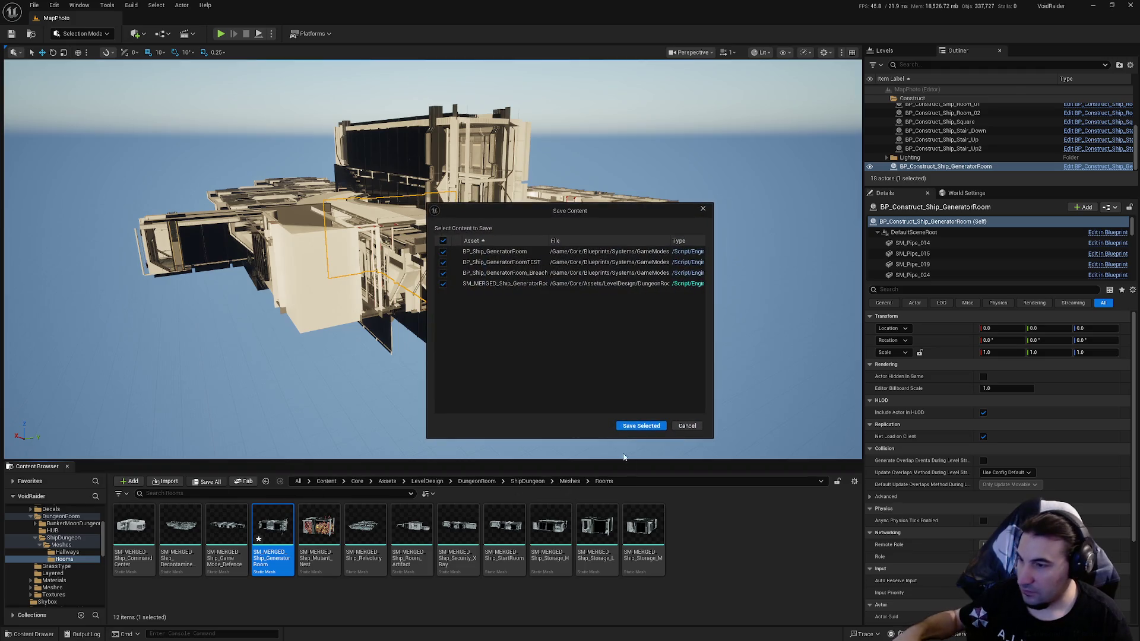
pyautogui.click(634, 426)
pyautogui.doubleClick(269, 545)
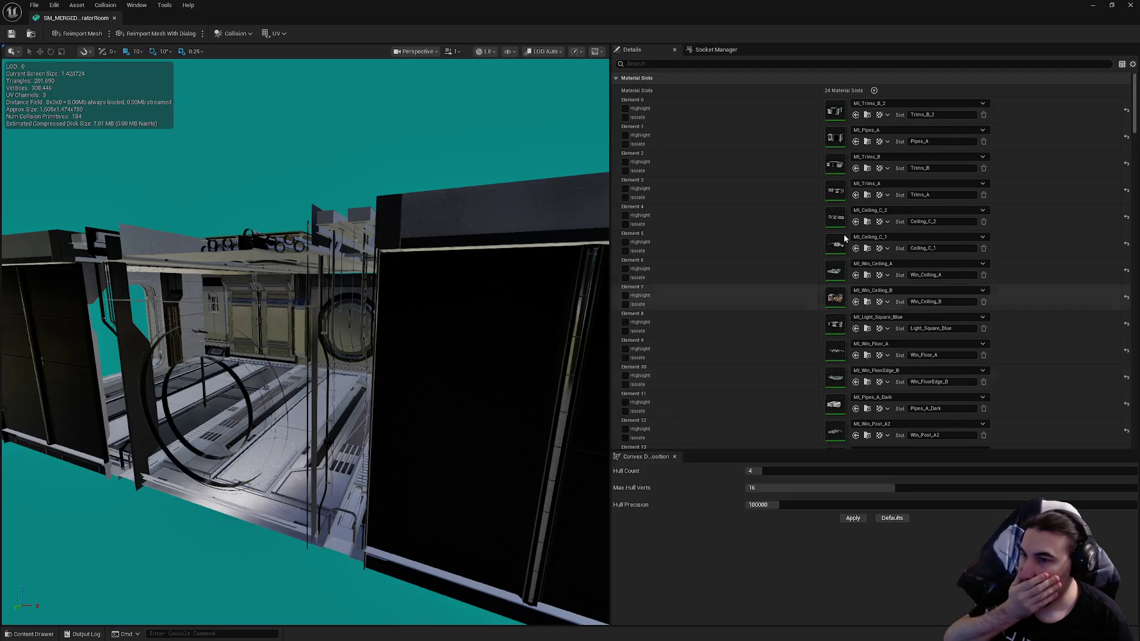
# Step: Enable collision on mesh sections 2, 3, 19 and 20
pyautogui.scroll(-5, 804, 254)
pyautogui.scroll(-15, 908, 190)
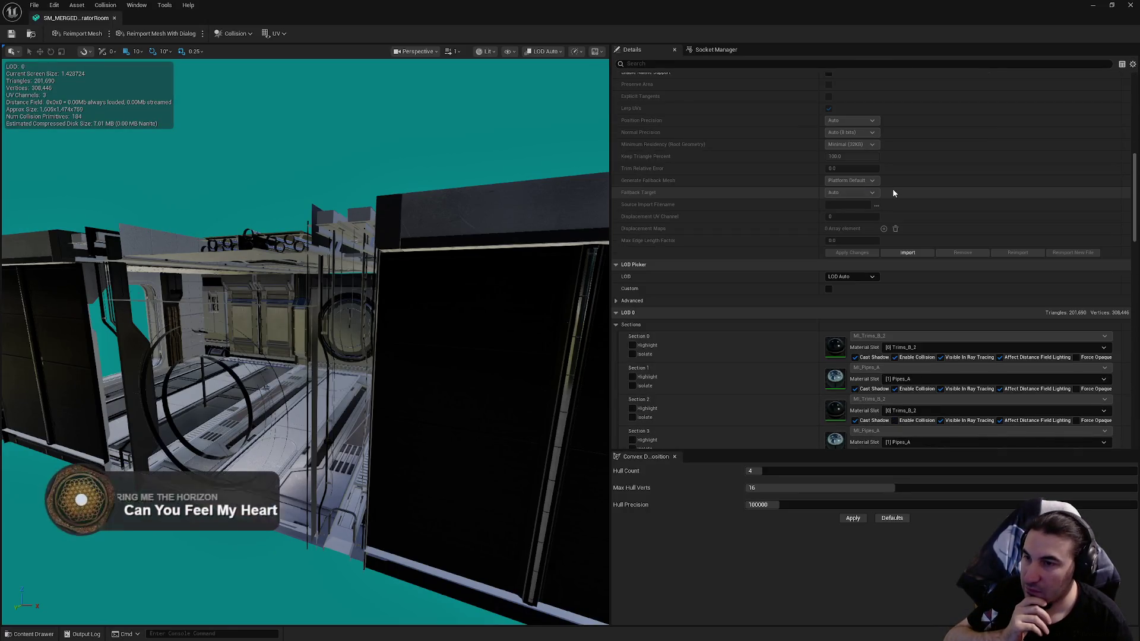
pyautogui.click(895, 321)
pyautogui.click(895, 353)
pyautogui.scroll(-10, 785, 309)
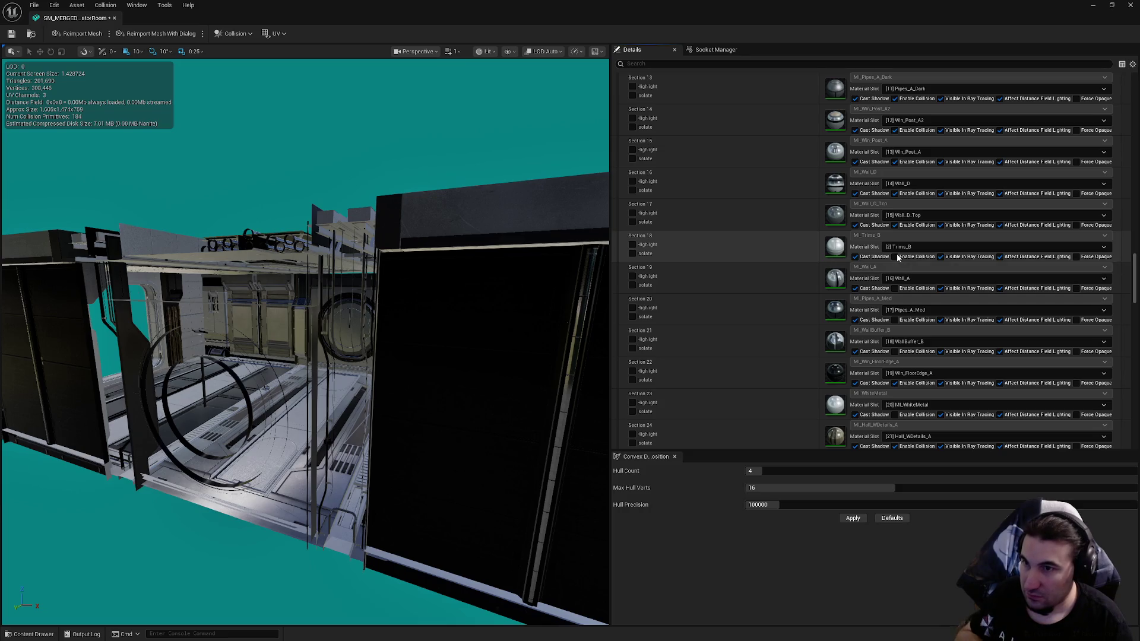
pyautogui.click(895, 288)
pyautogui.click(894, 320)
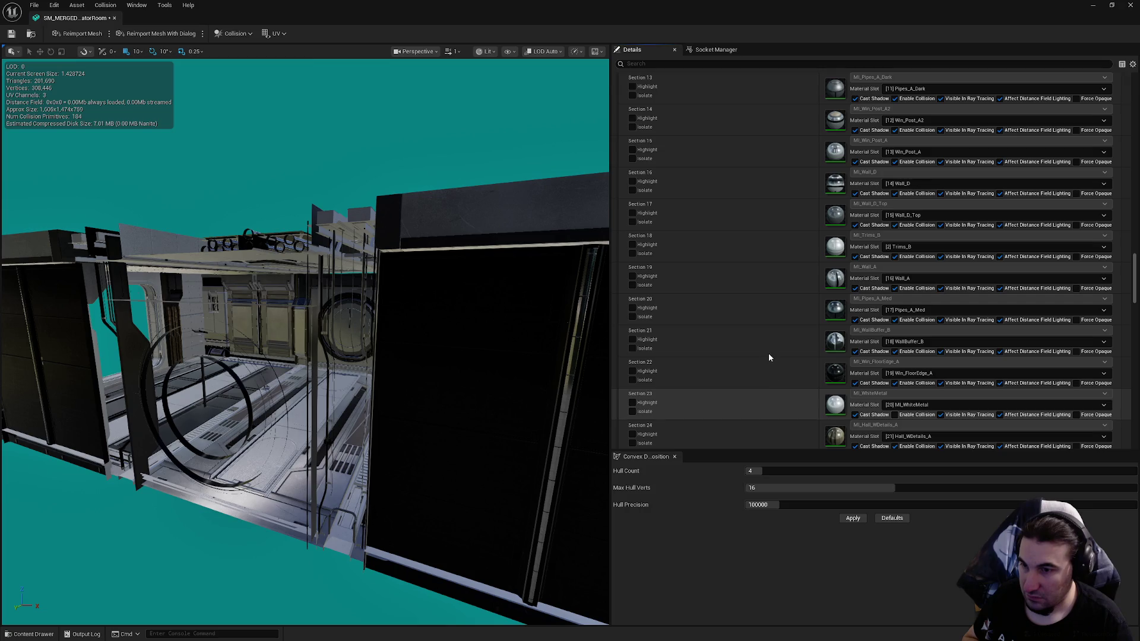
# Step: Choose the LargeProp LOD group but decline the change for now
pyautogui.scroll(-5, 765, 344)
pyautogui.scroll(-2, 765, 348)
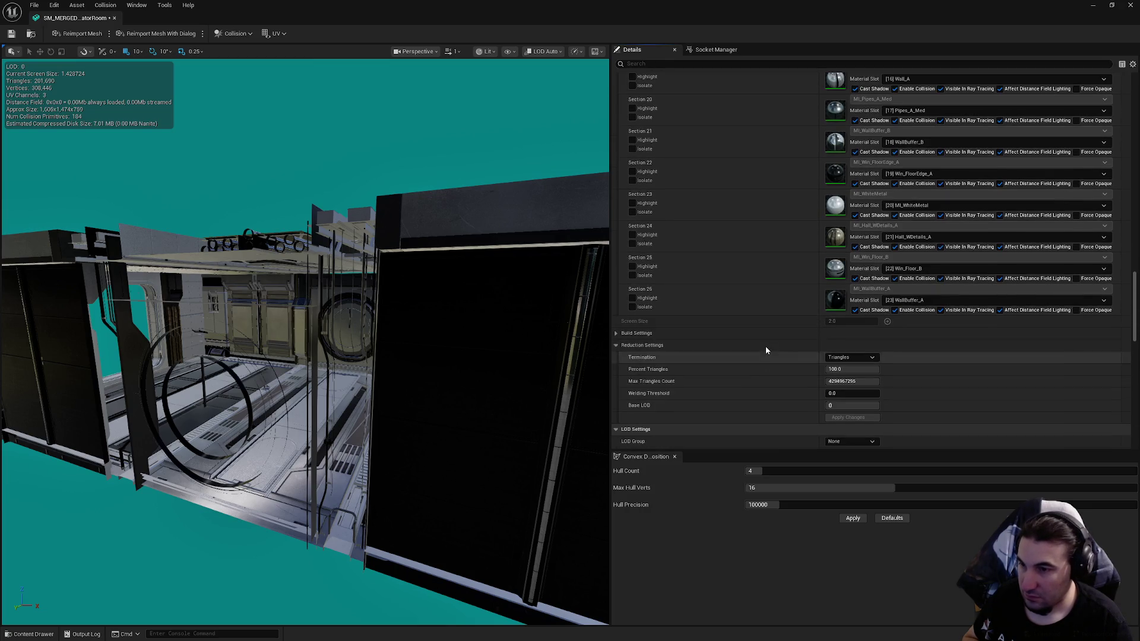
pyautogui.scroll(-3, 765, 347)
pyautogui.click(849, 355)
pyautogui.click(840, 383)
pyautogui.click(674, 343)
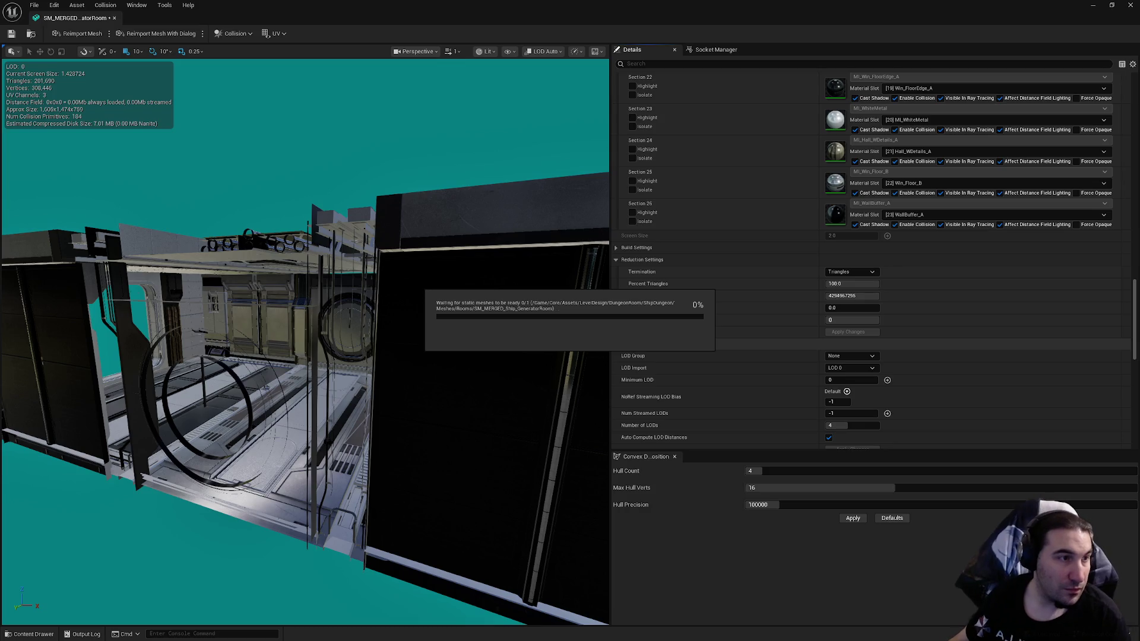
# Step: Wait for the 4-LOD rebuild of the merged generator room mesh, opening the Start menu
pyautogui.press('super')
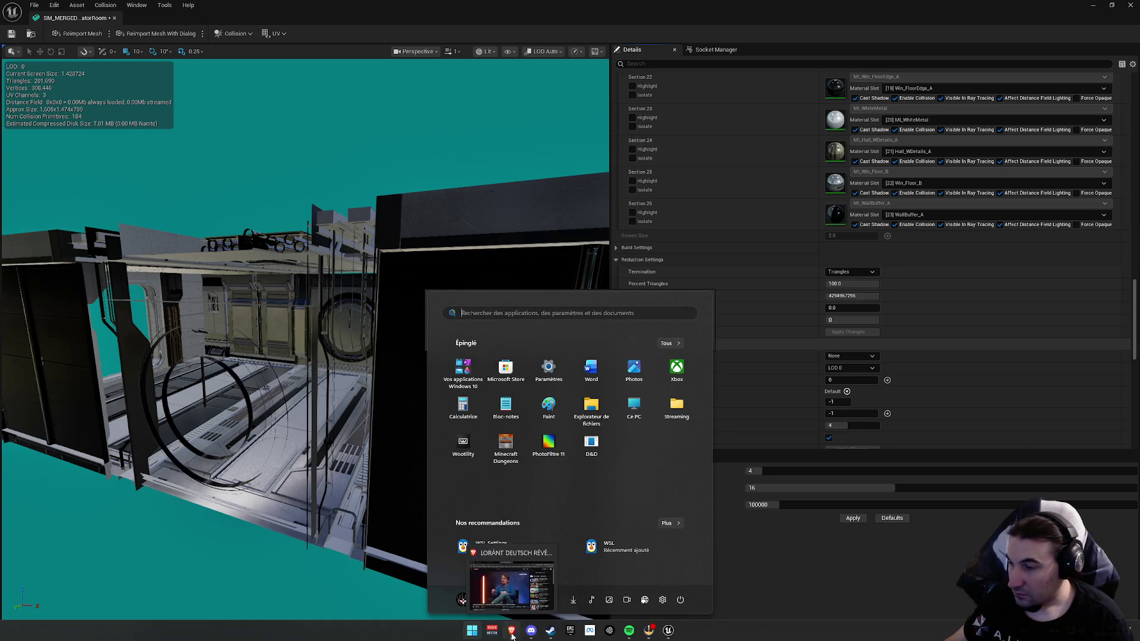
# Step: Close the Start menu and set the LOD 1 screen size to 0.8
pyautogui.press('super')
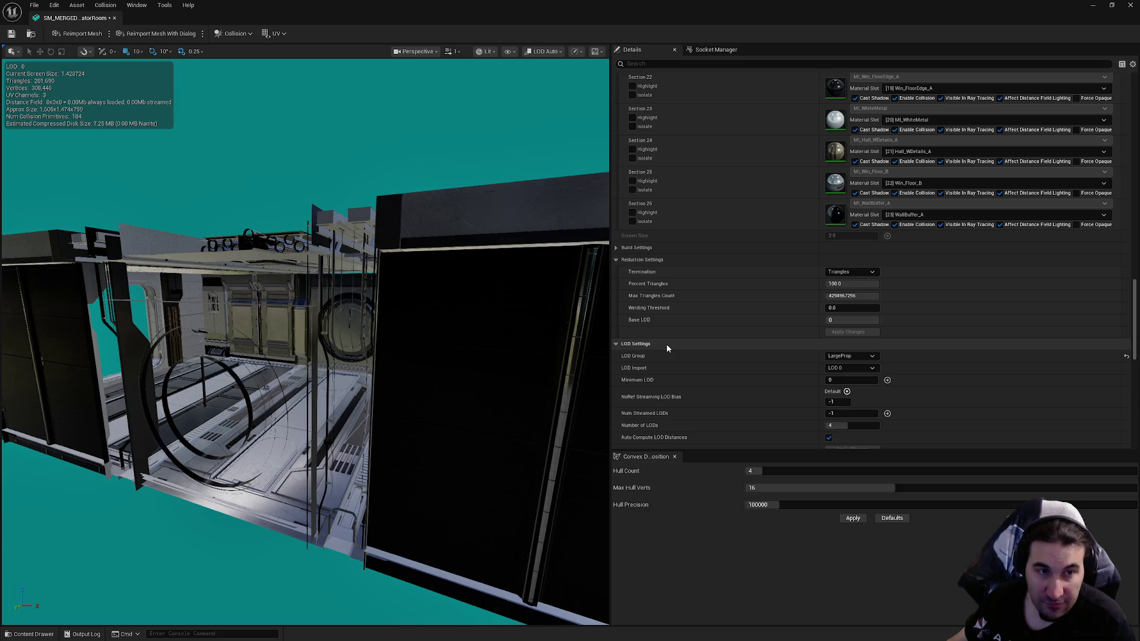
pyautogui.scroll(-8, 728, 294)
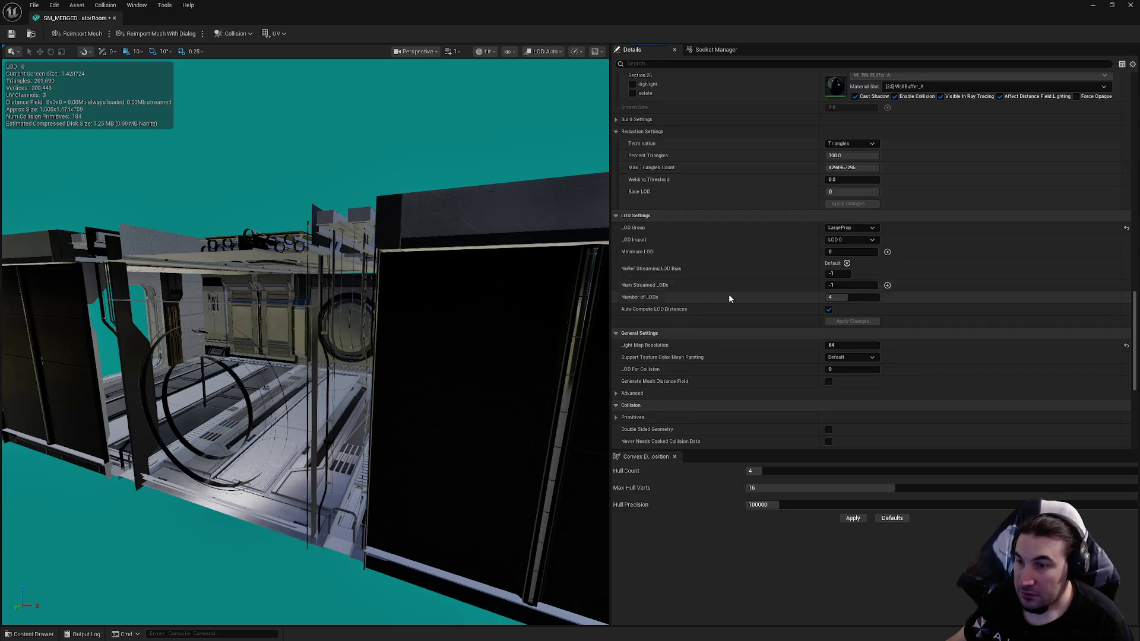
pyautogui.scroll(3, 790, 306)
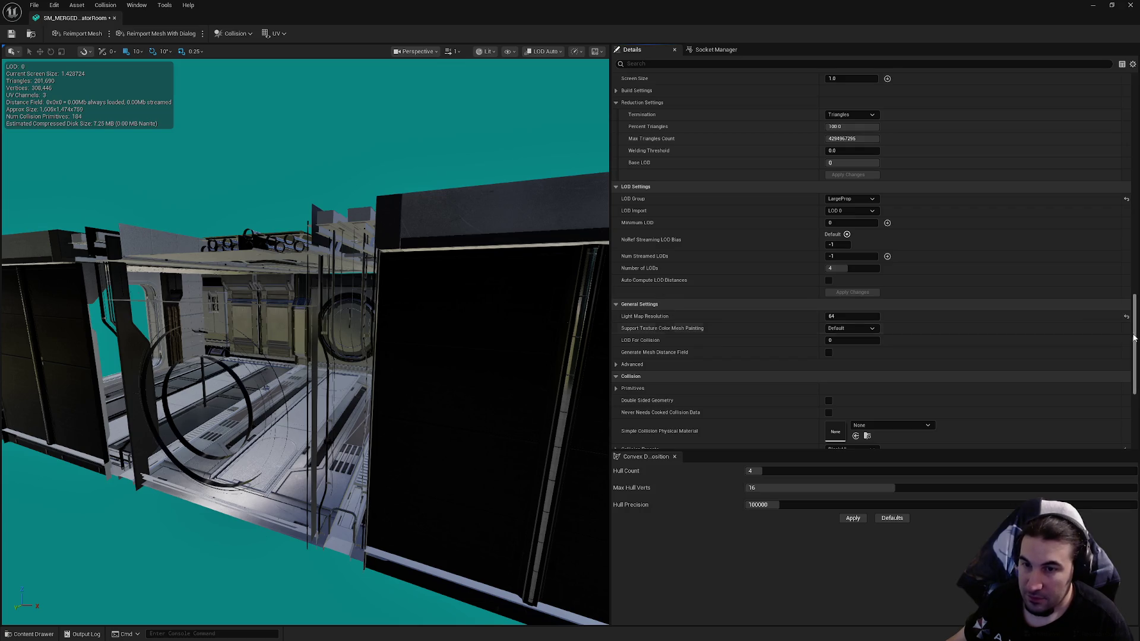
pyautogui.scroll(15, 854, 256)
pyautogui.click(854, 252)
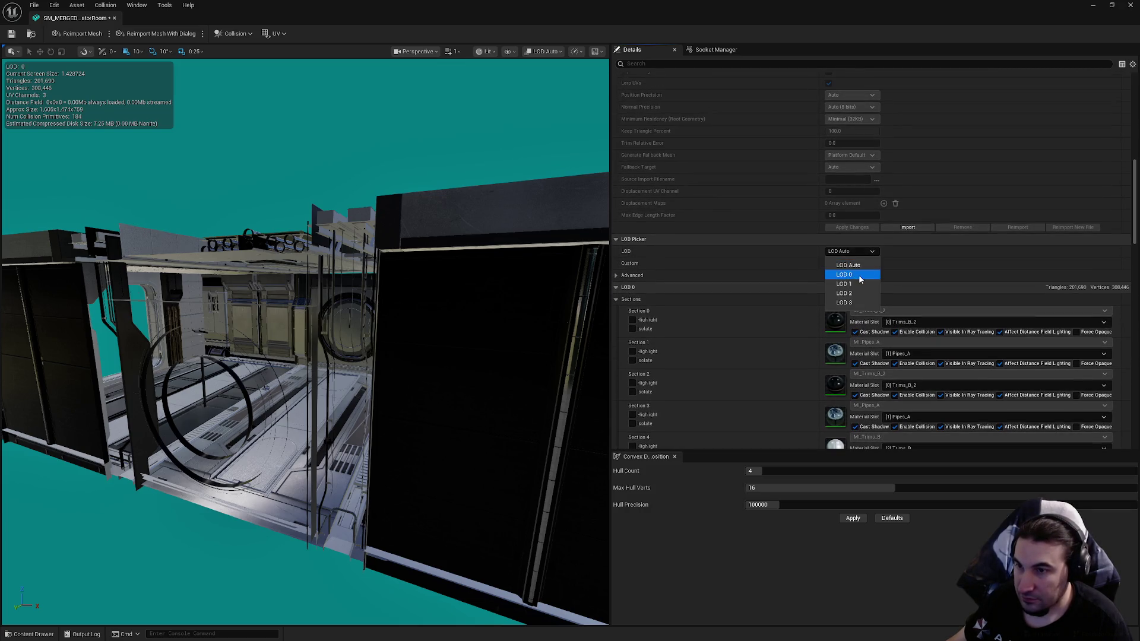
pyautogui.click(841, 279)
pyautogui.moveTo(304, 342)
pyautogui.mouseDown()
pyautogui.moveTo(416, 345)
pyautogui.moveTo(416, 397)
pyautogui.mouseUp()
pyautogui.click(860, 313)
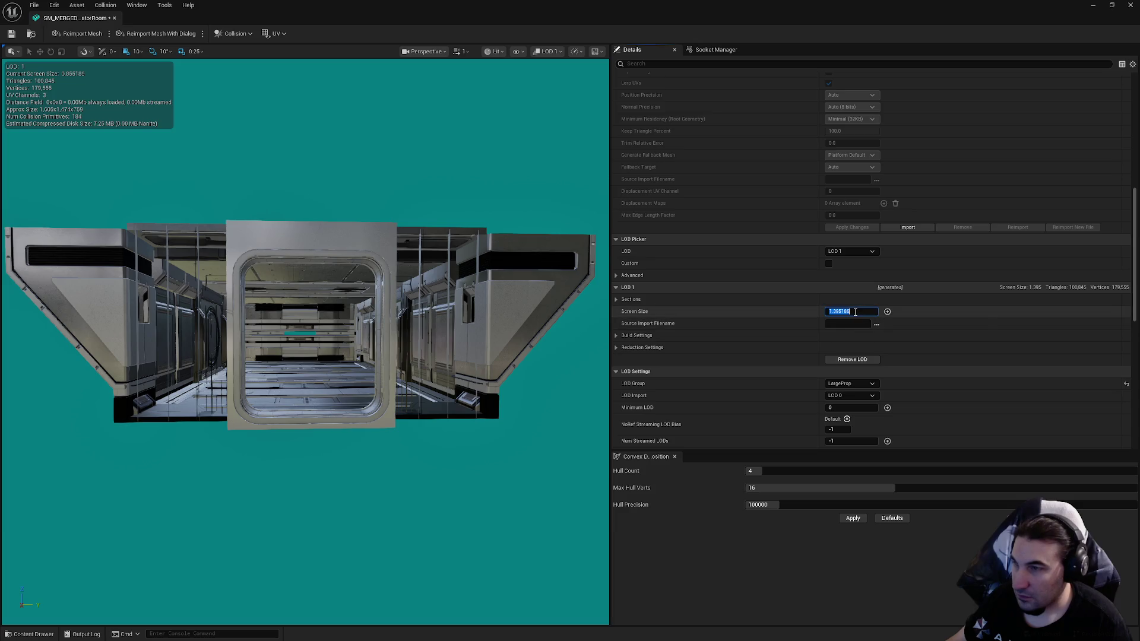
pyautogui.write('0.8')
pyautogui.press('Return')
pyautogui.moveTo(415, 344); pyautogui.dragTo(416, 410)
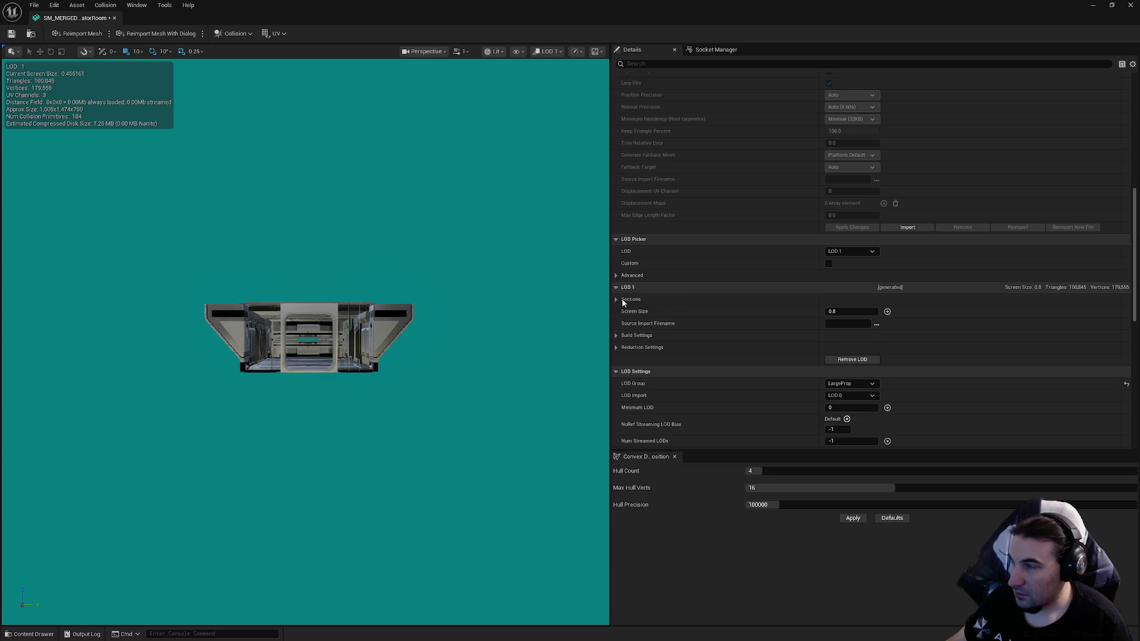
# Step: Set the LOD 2 screen size to 0.45
pyautogui.click(849, 252)
pyautogui.click(853, 302)
pyautogui.click(852, 311)
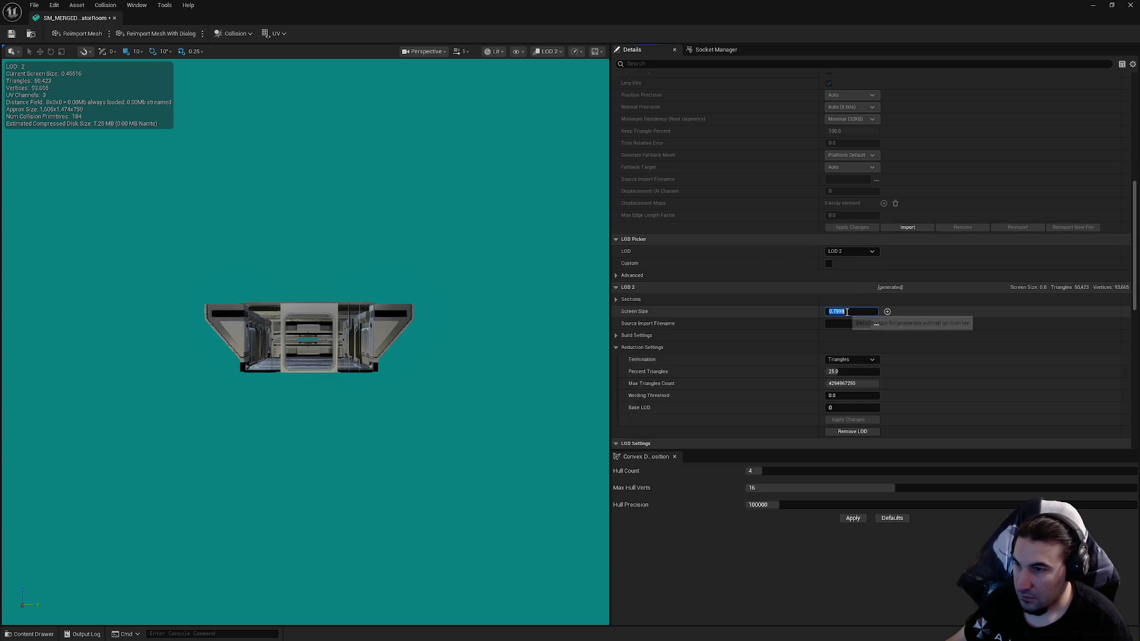
pyautogui.write('0.45')
pyautogui.press('Return')
pyautogui.moveTo(416, 356); pyautogui.dragTo(416, 409)
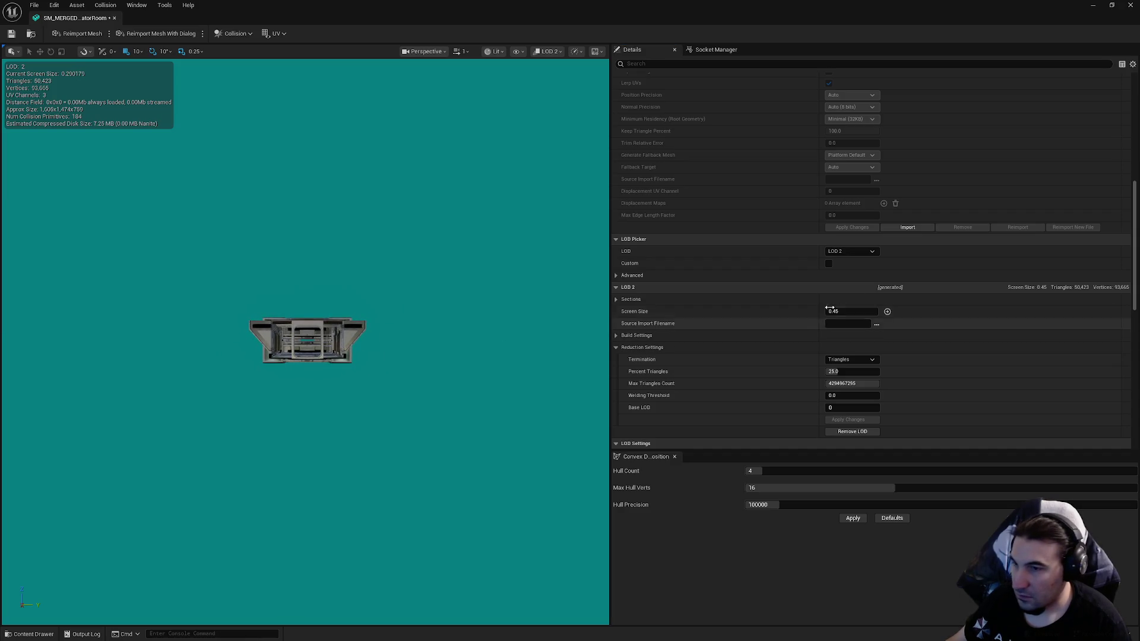
# Step: Set the LOD 3 screen size to 0.3 and save the mesh
pyautogui.click(861, 252)
pyautogui.click(855, 296)
pyautogui.click(853, 311)
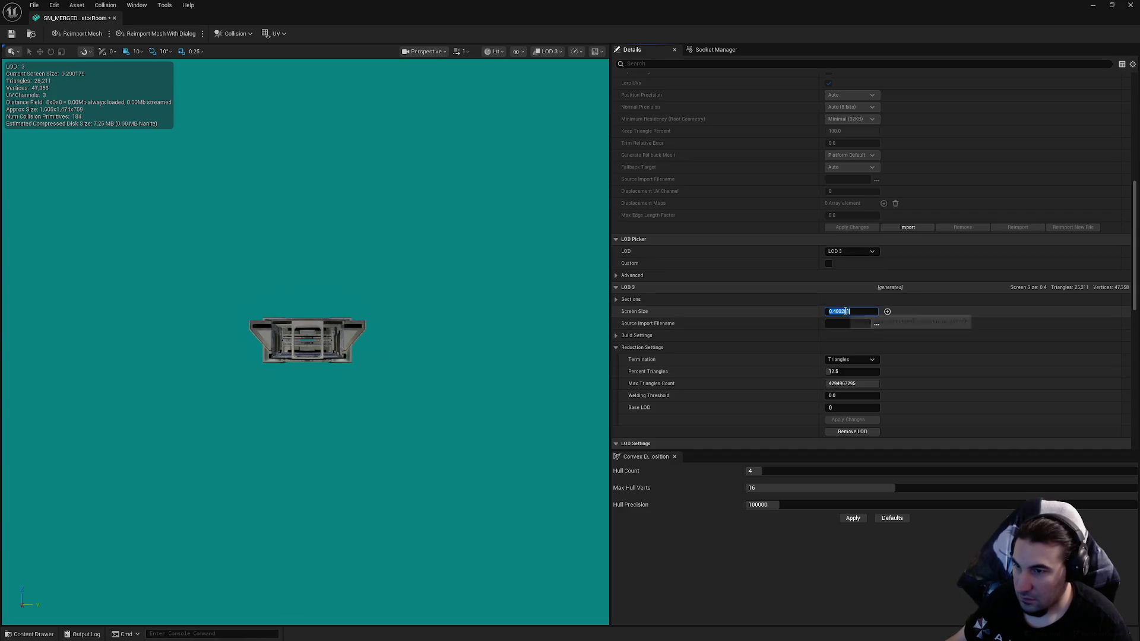
pyautogui.write('0.3')
pyautogui.click(11, 34)
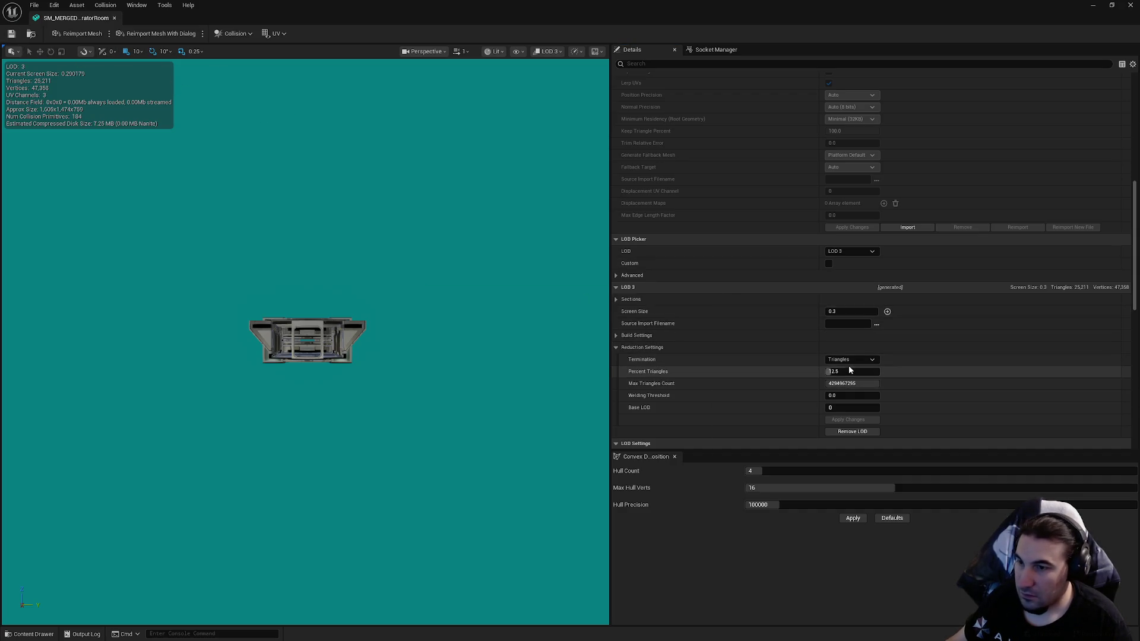
# Step: Reduce LOD 3 to 1 percent triangles and apply the changes
pyautogui.click(849, 371)
pyautogui.write('1')
pyautogui.press('Return')
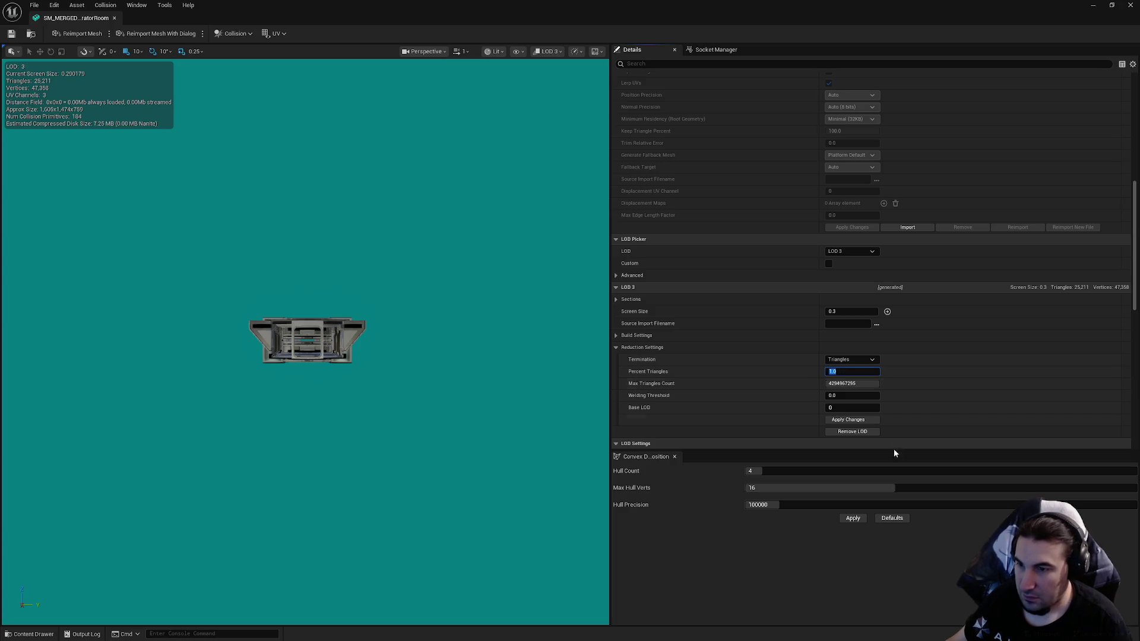
pyautogui.click(868, 423)
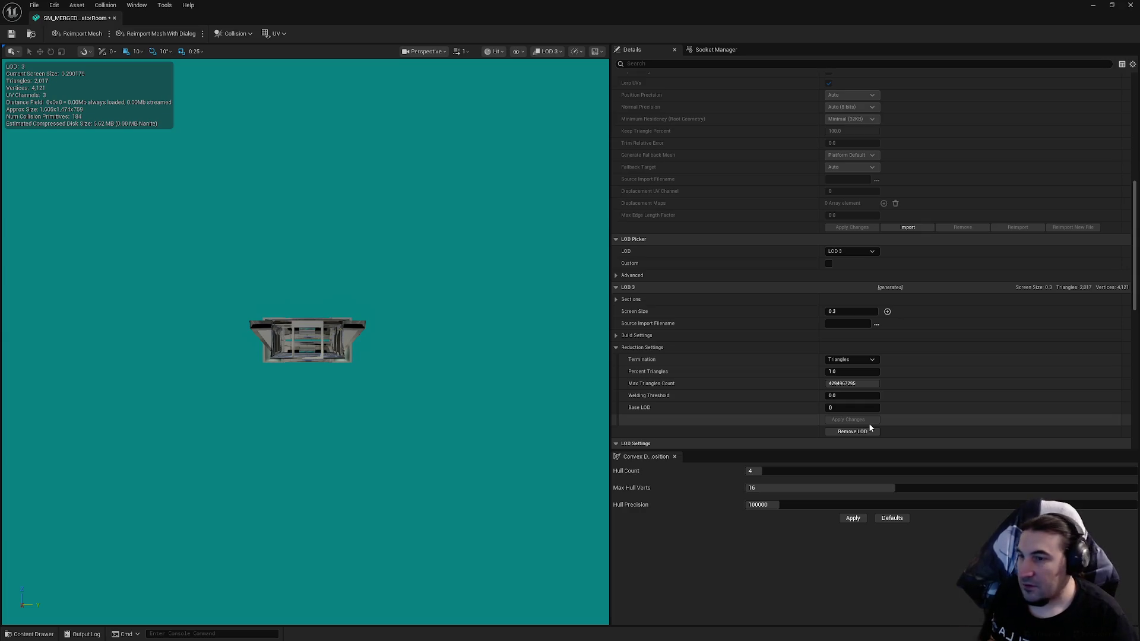
# Step: Once LOD 3 is rebuilt to 2,017 triangles, save the generator room mesh
pyautogui.click(12, 33)
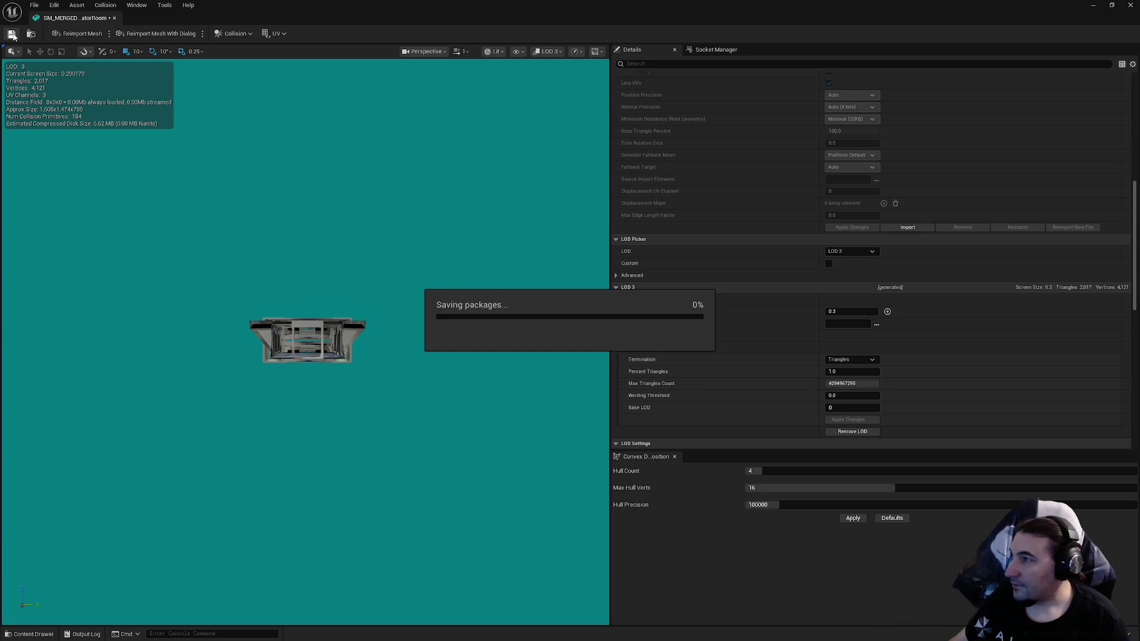
# Step: Zoom the merged mesh preview in and out to watch its LOD transitions
pyautogui.scroll(5, 129, 113)
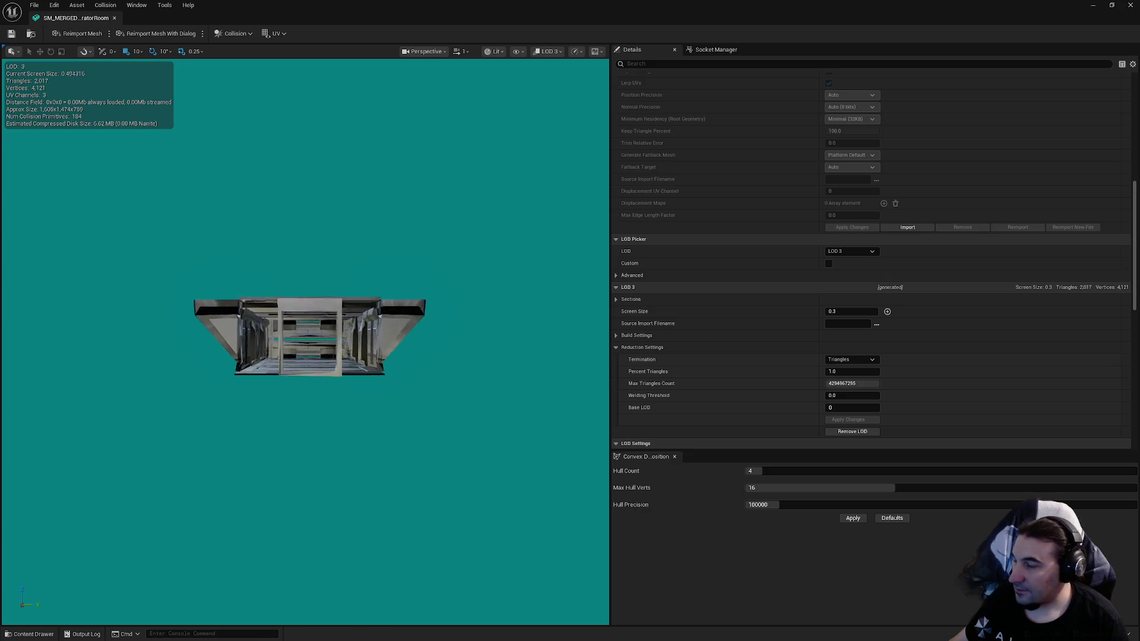
pyautogui.scroll(8, 129, 112)
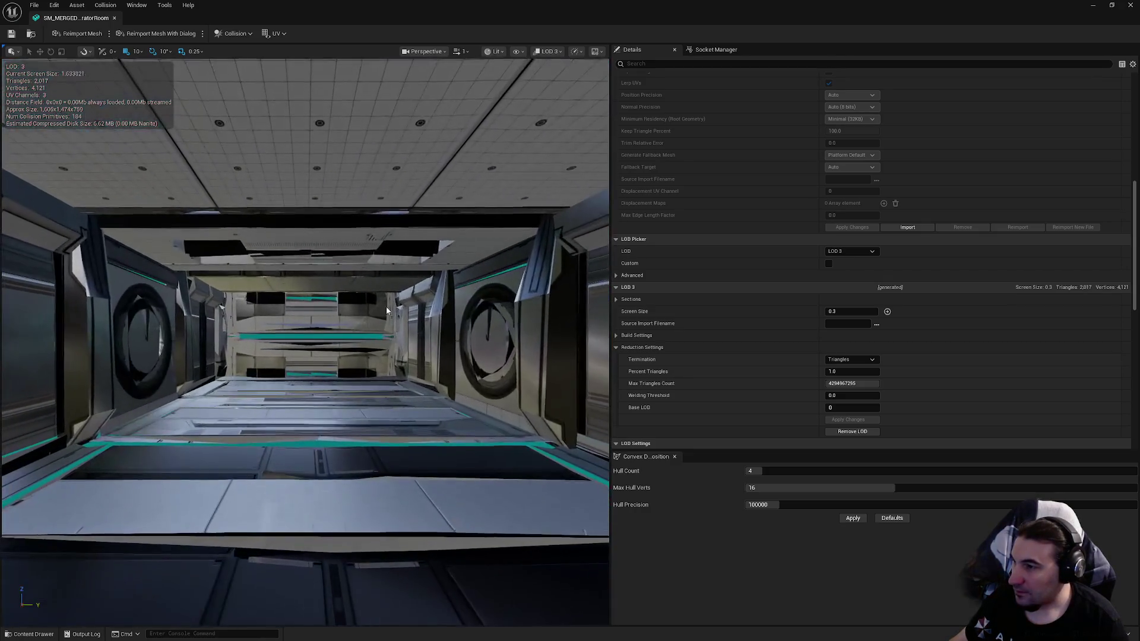
pyautogui.scroll(15, 858, 196)
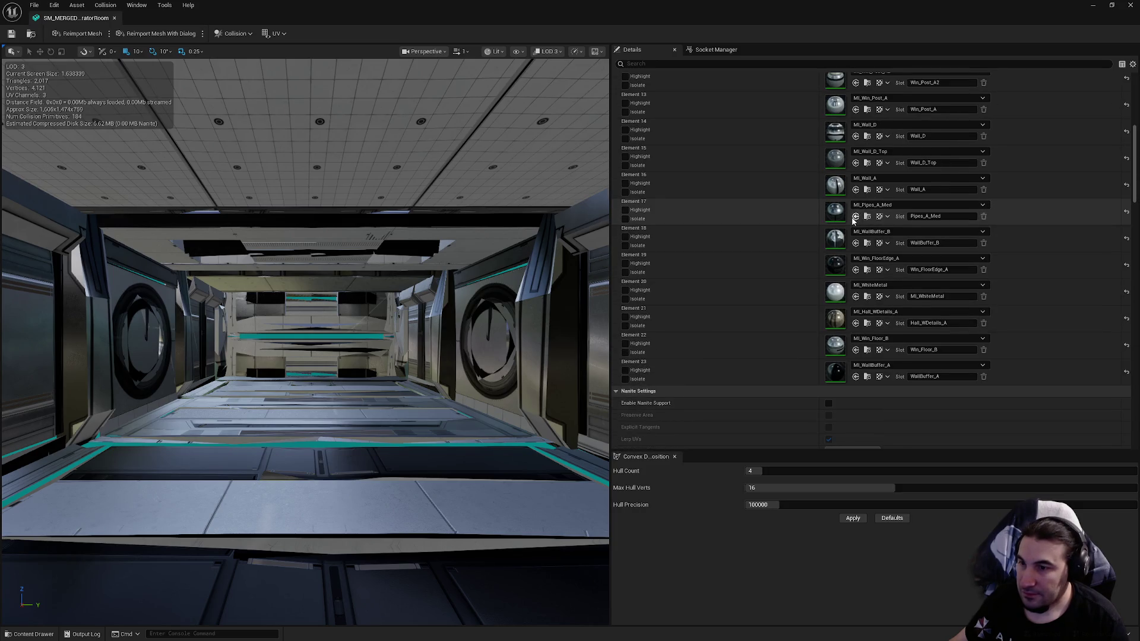
pyautogui.scroll(3, 779, 212)
pyautogui.scroll(-15, 777, 205)
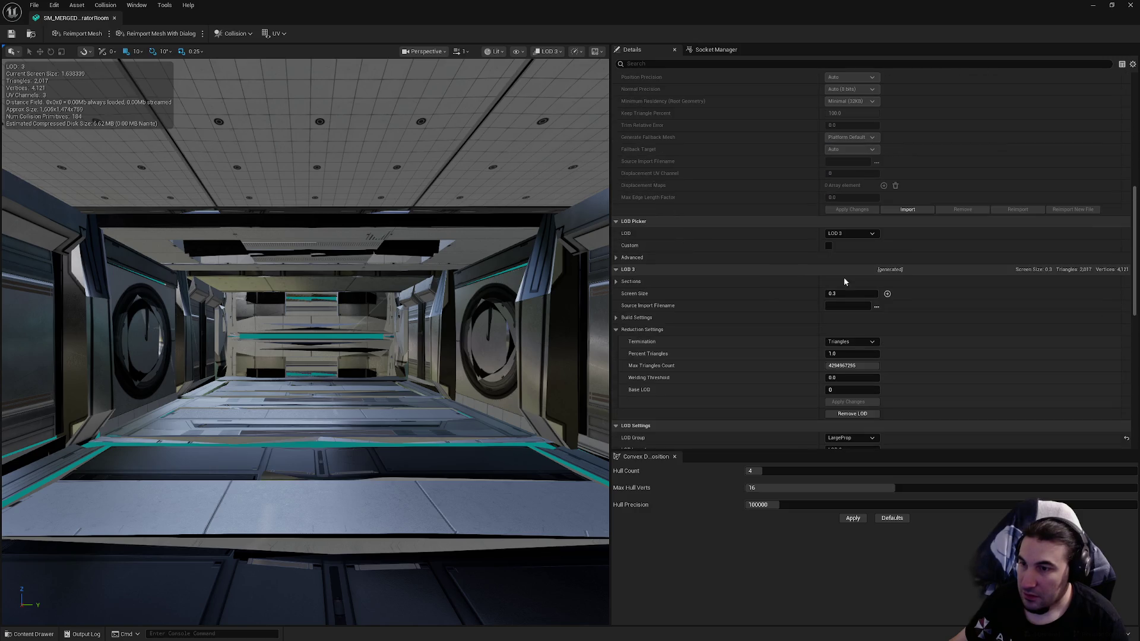
# Step: Set the LOD preview back to LOD Auto and close the Static Mesh Editor
pyautogui.click(849, 234)
pyautogui.click(849, 246)
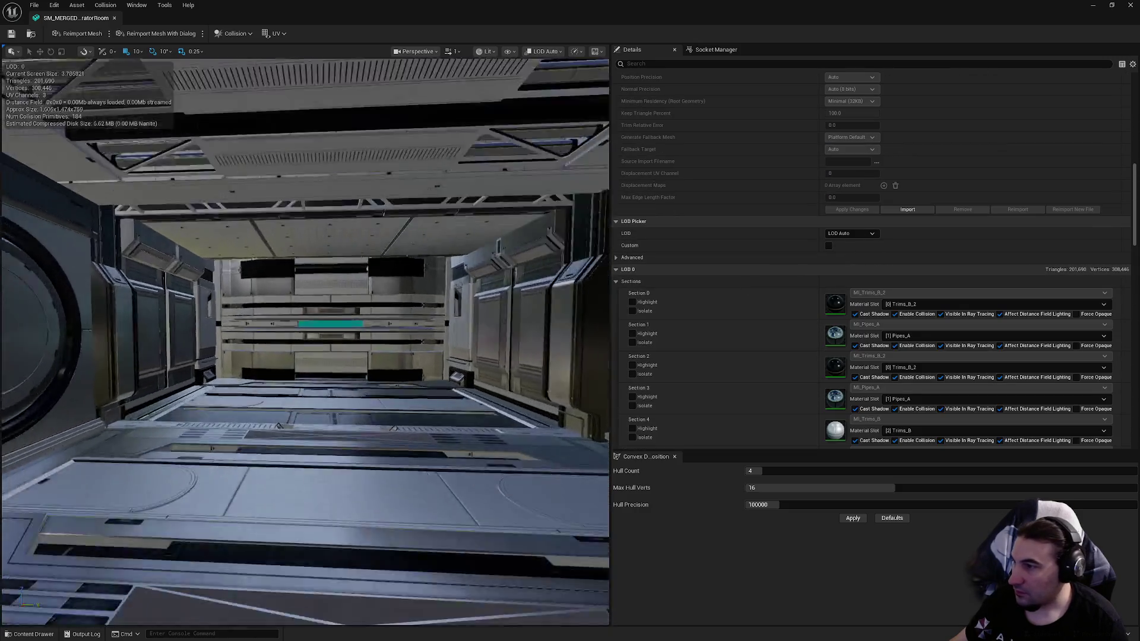
pyautogui.scroll(-10, 305, 342)
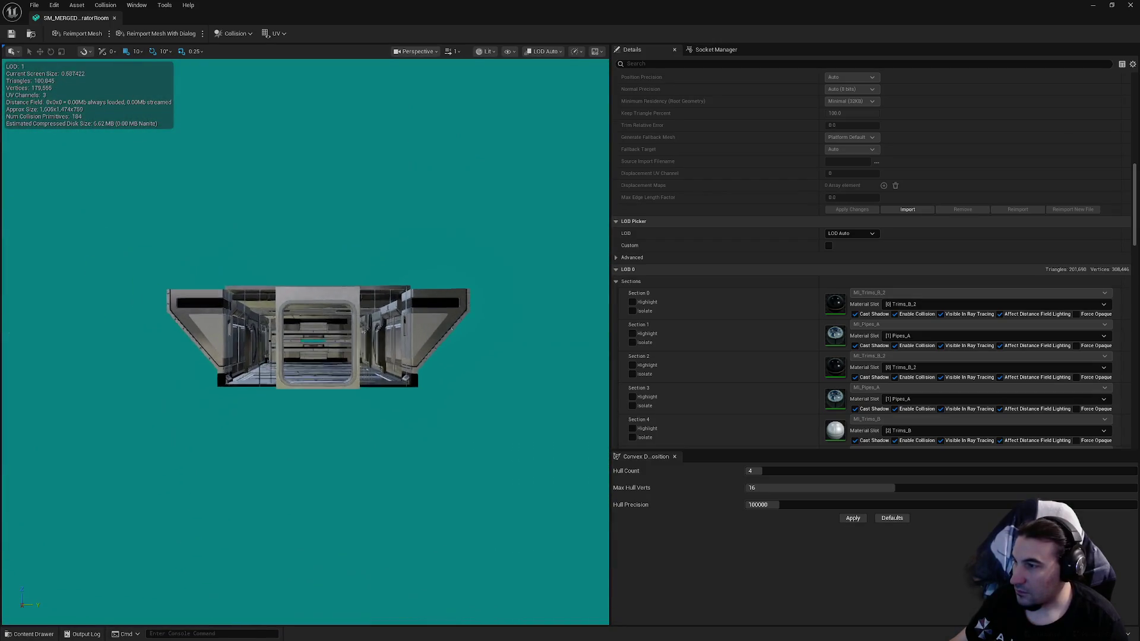
pyautogui.scroll(-10, 309, 342)
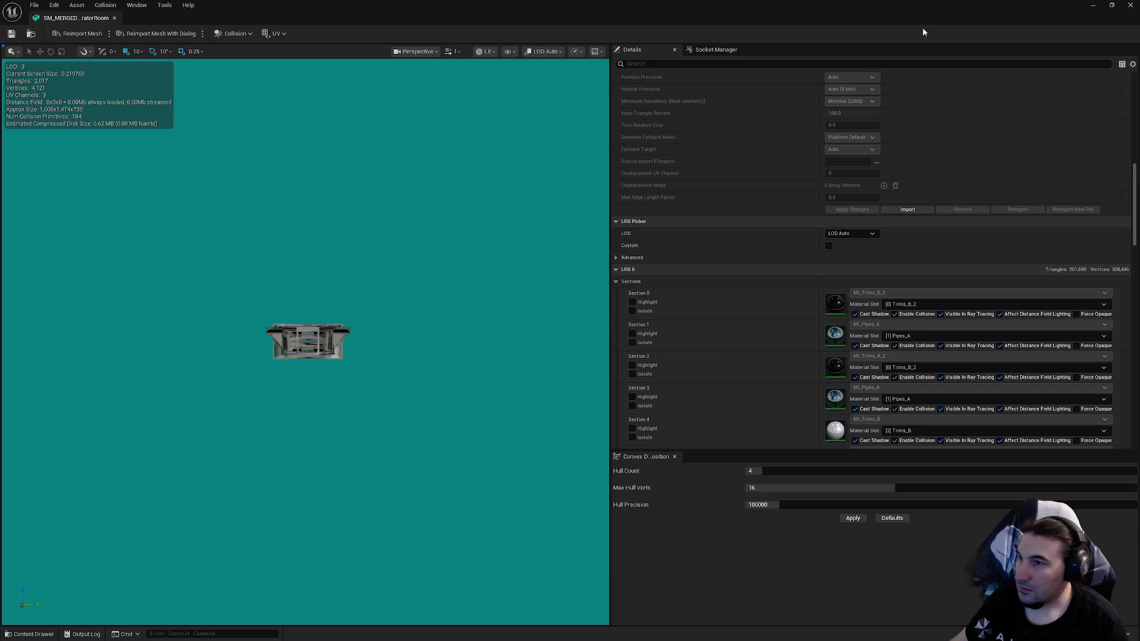
pyautogui.click(1130, 4)
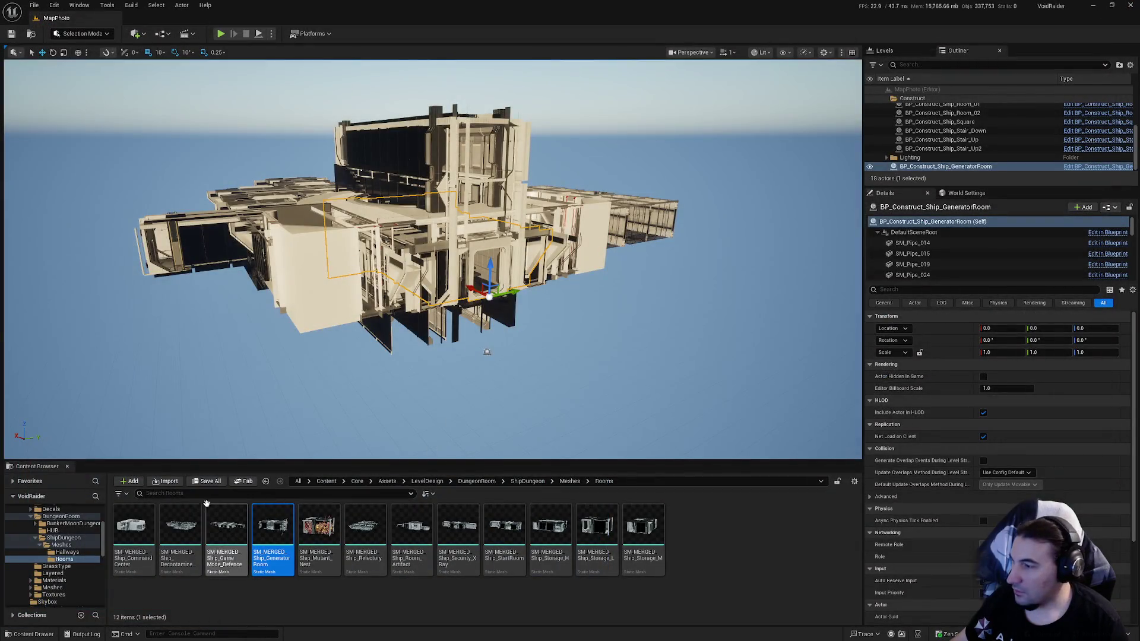
# Step: Save the listed unsaved assets
pyautogui.click(220, 484)
pyautogui.click(639, 425)
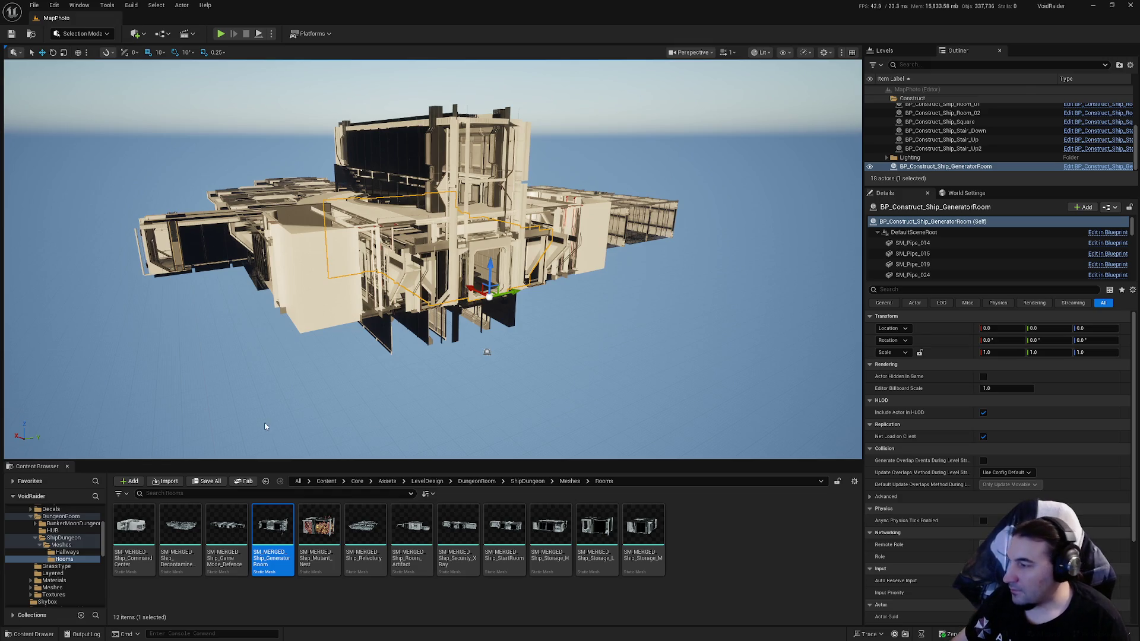
pyautogui.scroll(3, 69, 554)
# Step: In ModularsRoom's Rooms folder, open the BP_Construct_Ship_Mutant_Nest blueprint
pyautogui.scroll(-10, 69, 554)
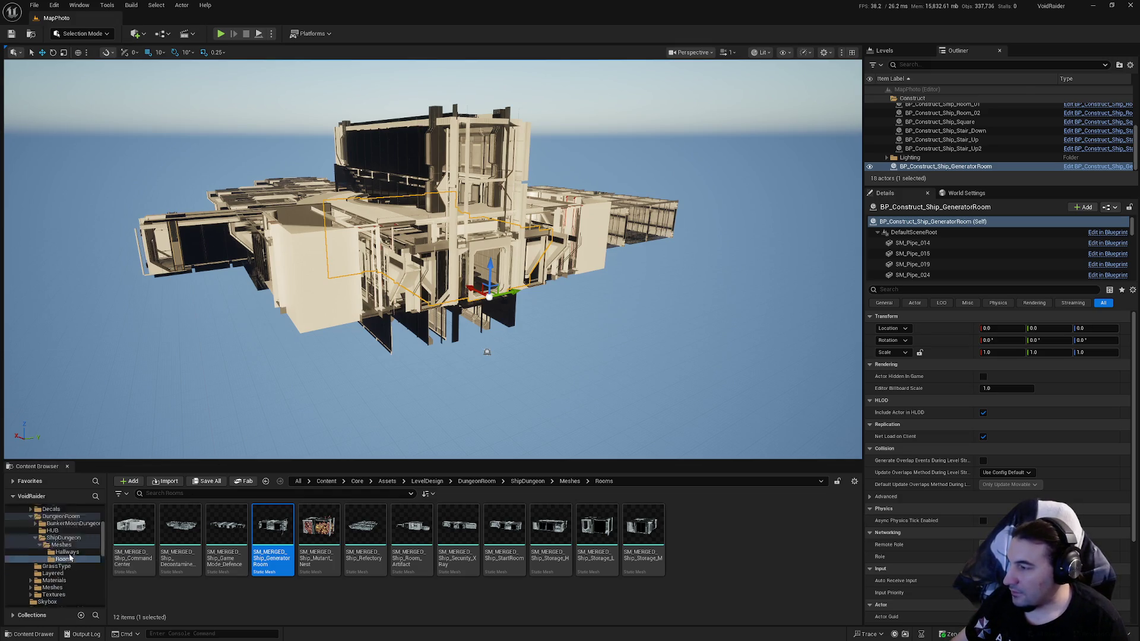
pyautogui.scroll(-3, 78, 586)
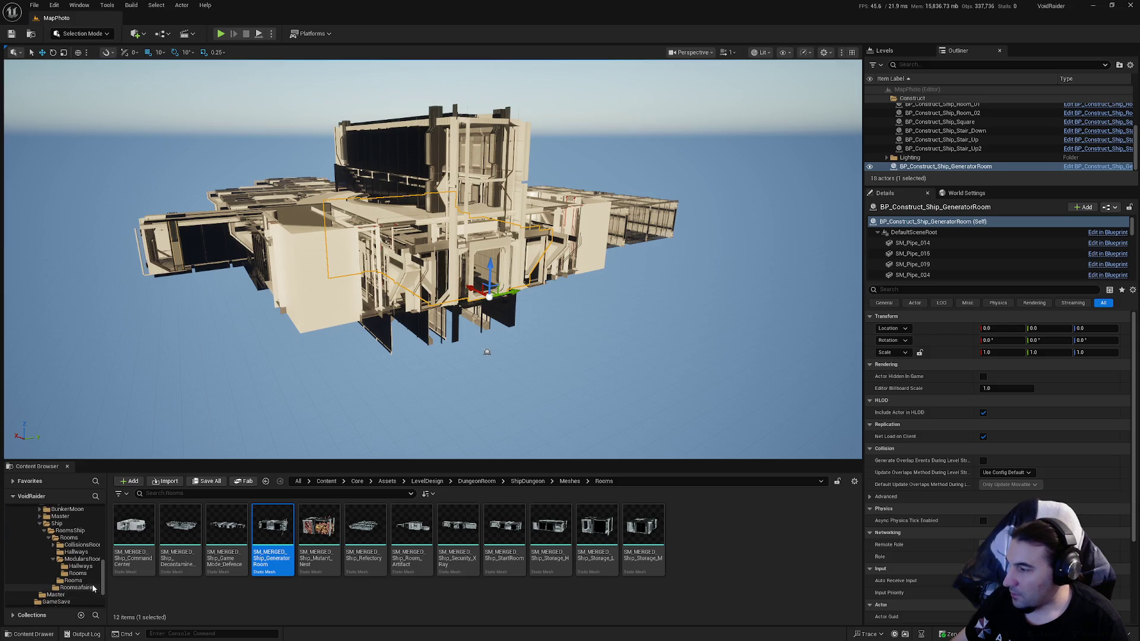
pyautogui.click(85, 575)
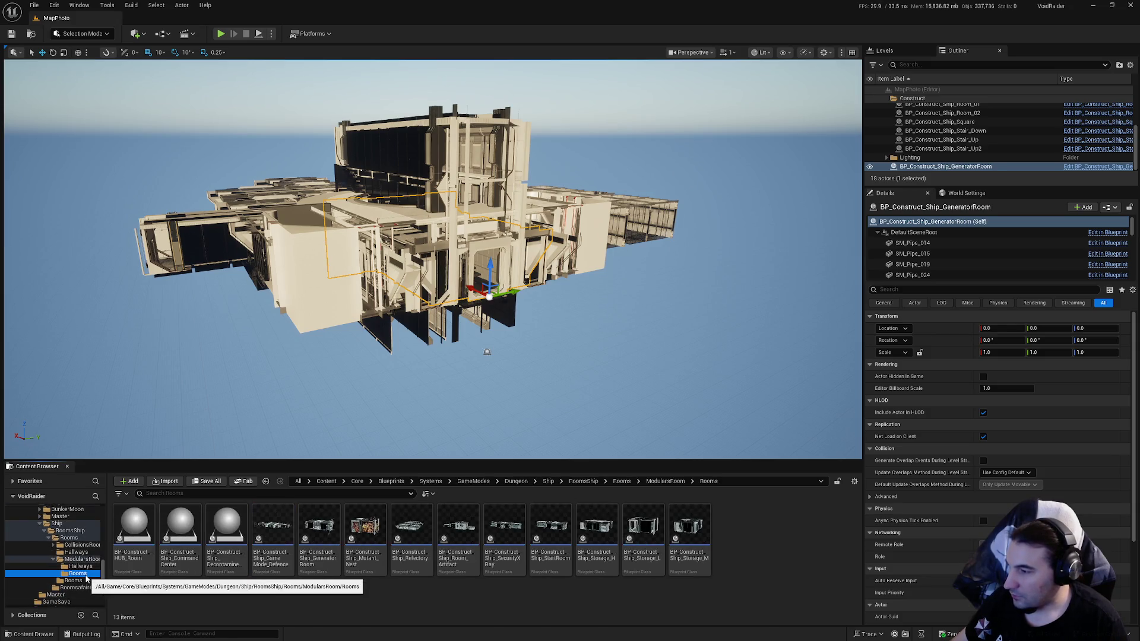
pyautogui.click(380, 560)
pyautogui.doubleClick(380, 560)
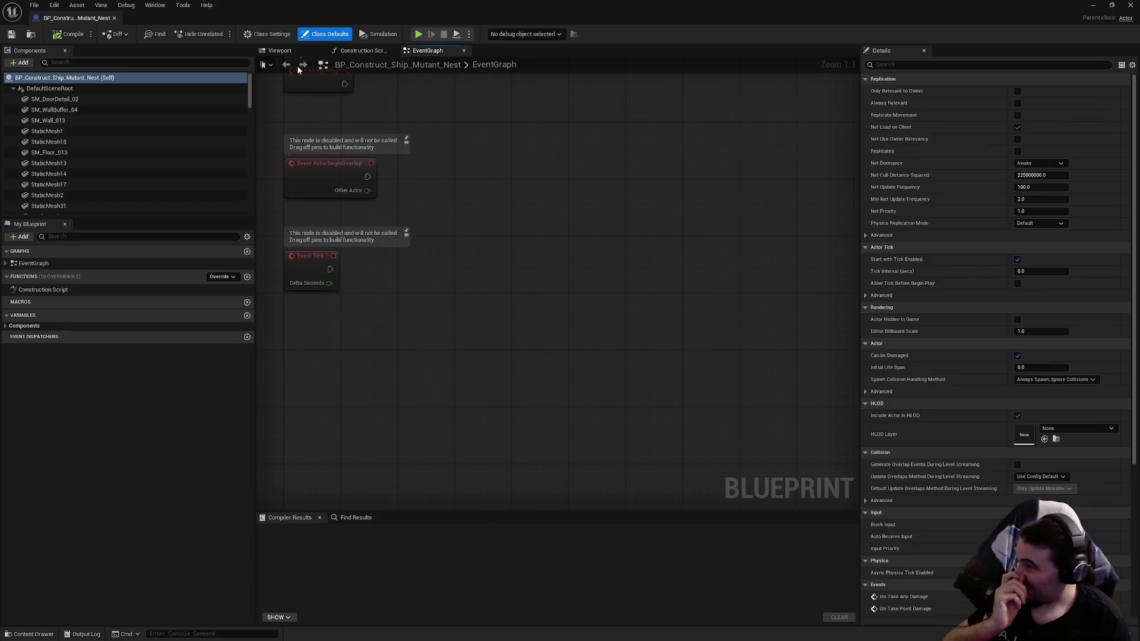
# Step: View the Mutant Nest blueprint's 3D room, framed and orbited to look through the doorway
pyautogui.click(280, 50)
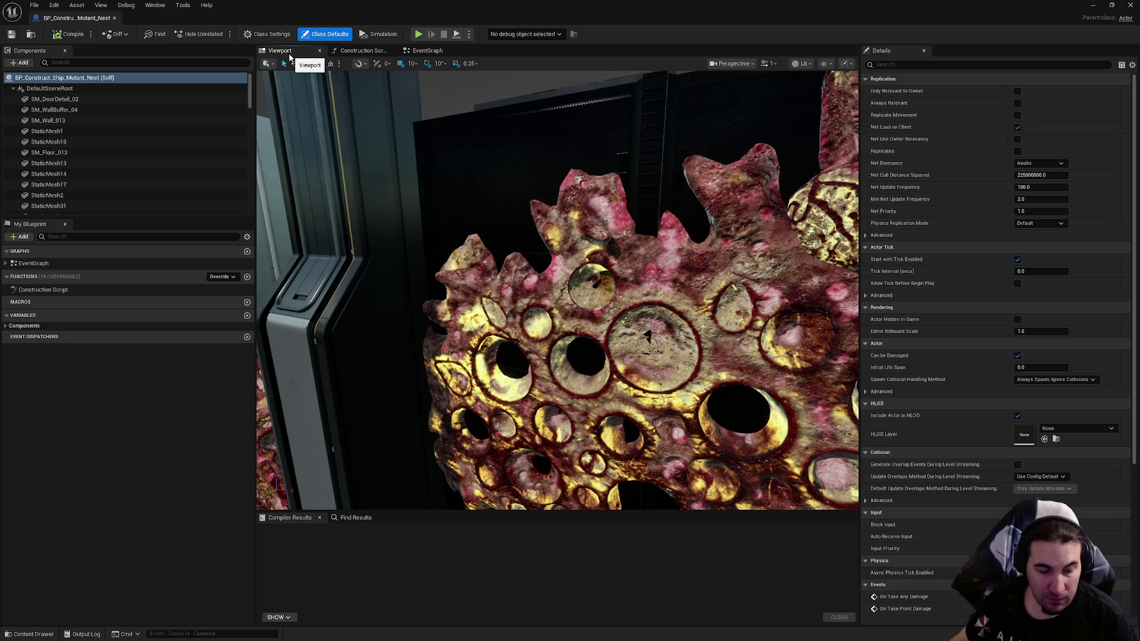
pyautogui.press('f')
pyautogui.moveTo(451, 321); pyautogui.dragTo(501, 334)
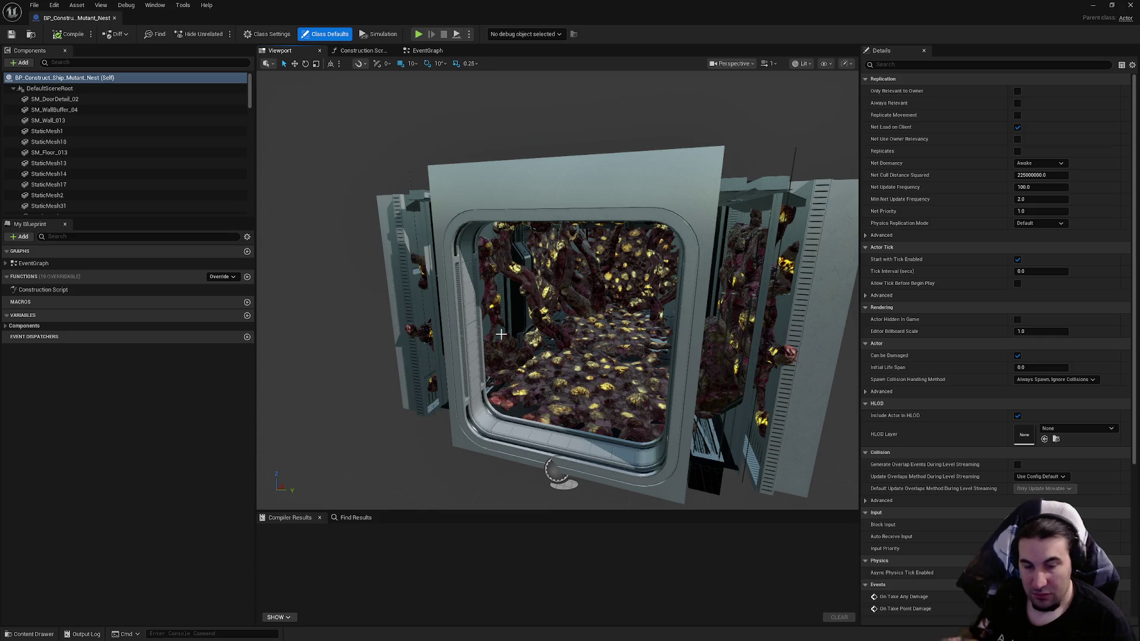
pyautogui.scroll(10, 529, 325)
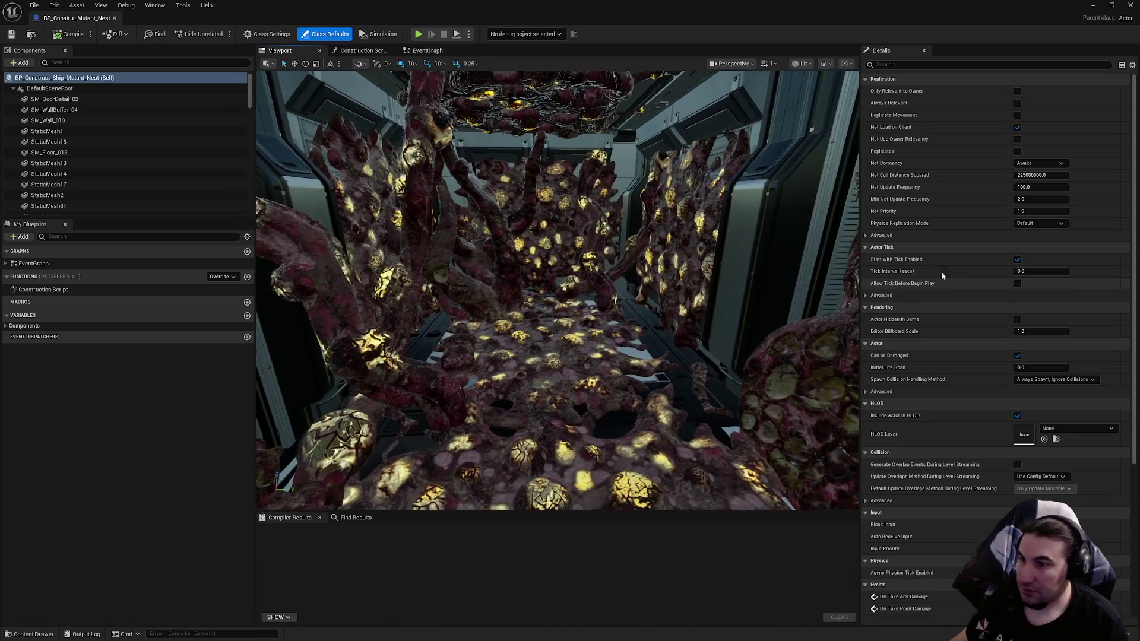
pyautogui.scroll(-5, 995, 259)
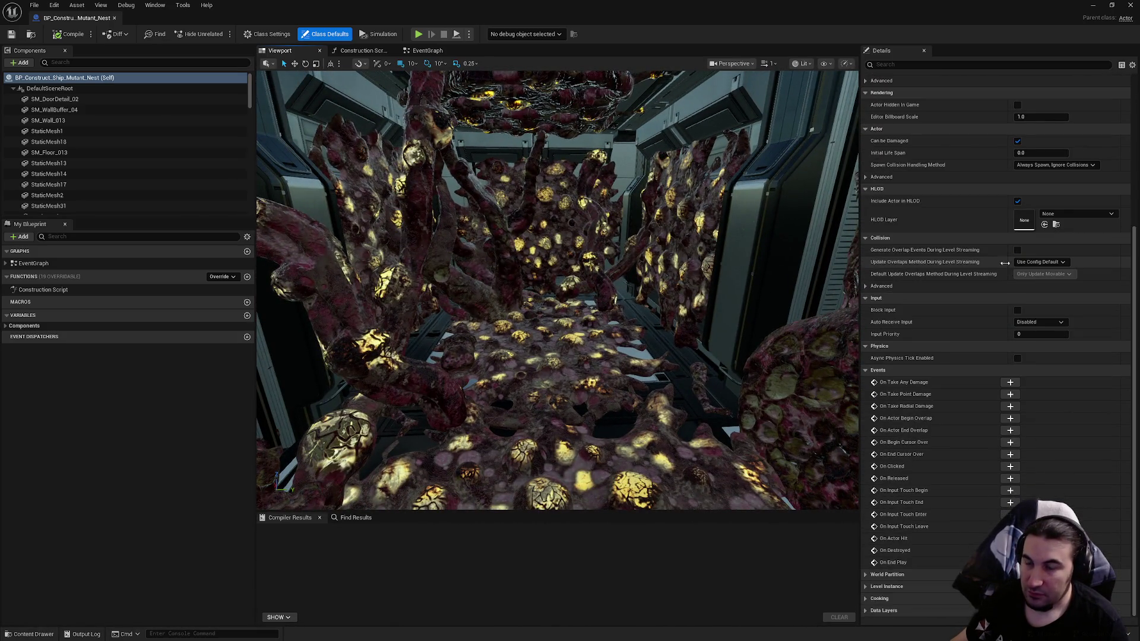
pyautogui.scroll(5, 993, 259)
pyautogui.scroll(-10, 536, 262)
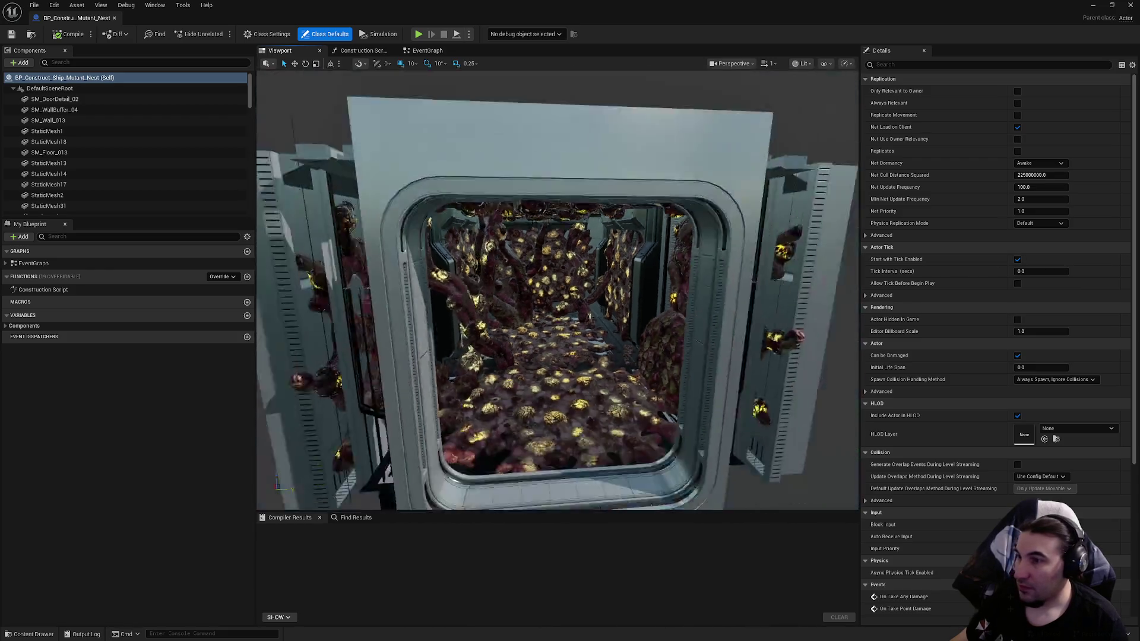
pyautogui.scroll(8, 558, 267)
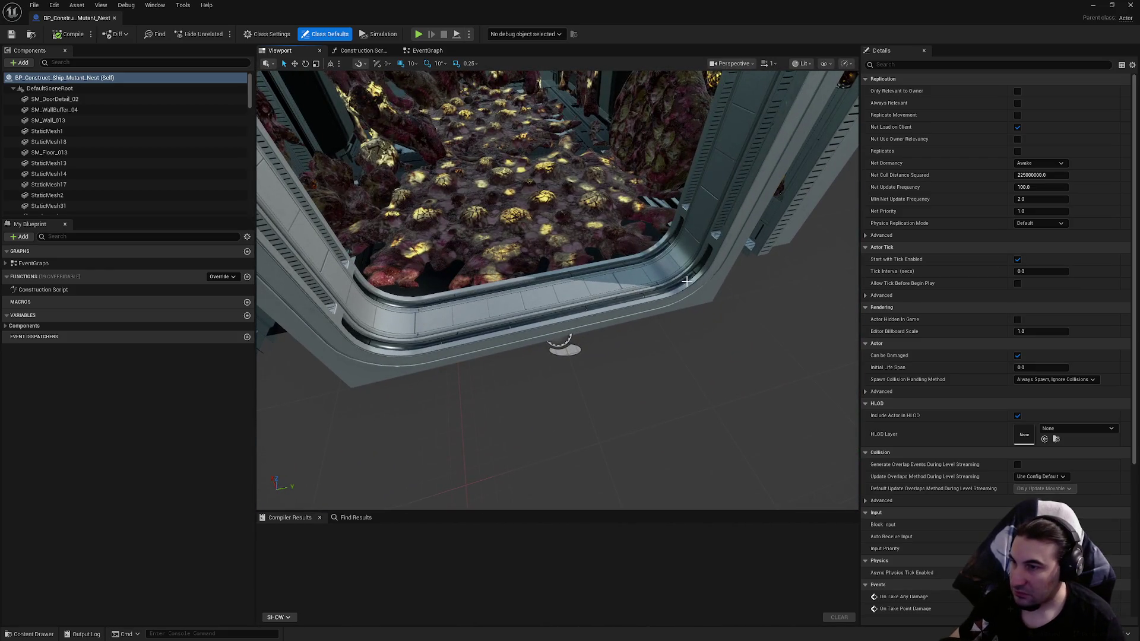
# Step: Change the door frame component's mesh to SM_Doorway_S_C_Complete and compile the blueprint
pyautogui.click(687, 274)
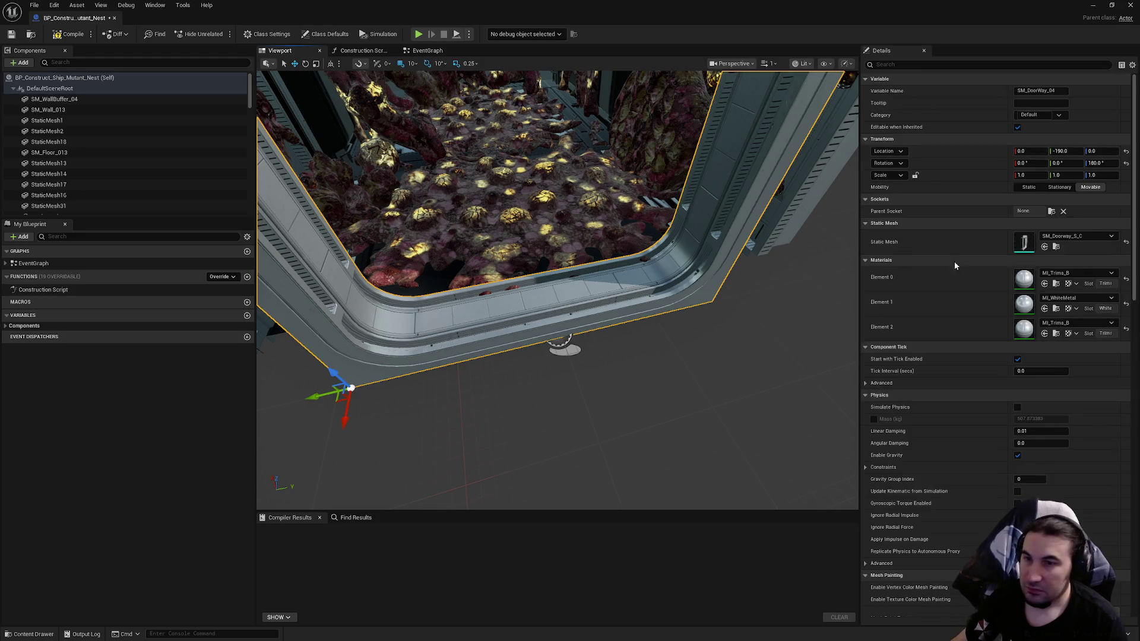
pyautogui.click(1081, 237)
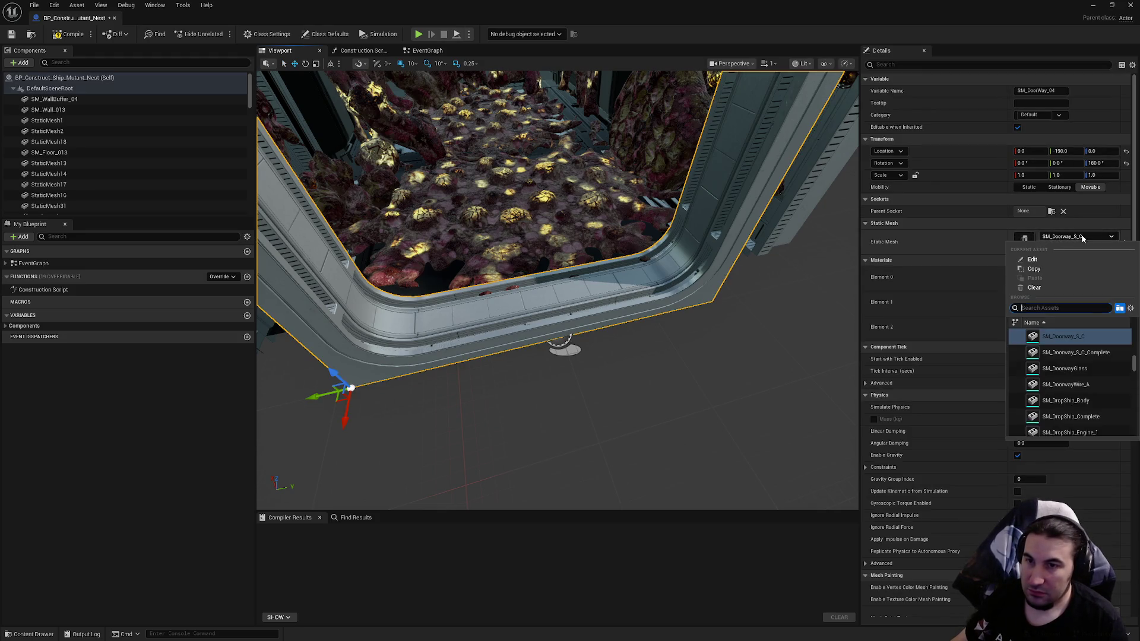
pyautogui.click(1099, 352)
pyautogui.click(77, 32)
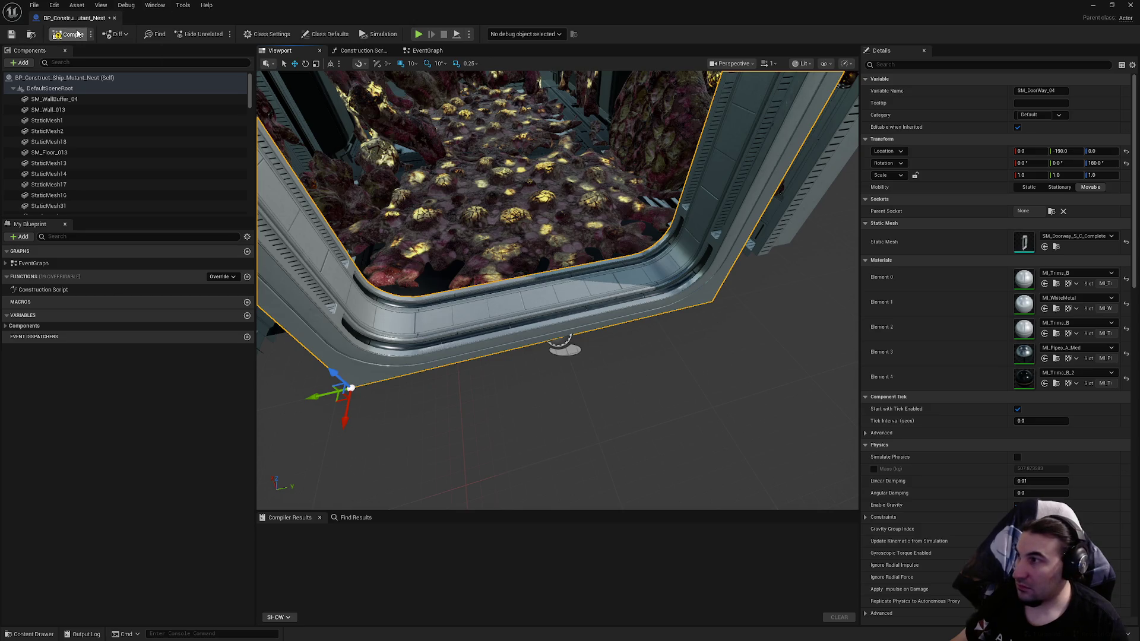
# Step: Inspect the new doorway, then close the blueprint and place the Mutant Nest room in the level
pyautogui.moveTo(545, 199)
pyautogui.mouseDown()
pyautogui.moveTo(529, 178)
pyautogui.moveTo(517, 190)
pyautogui.moveTo(559, 264)
pyautogui.mouseUp()
pyautogui.press('f')
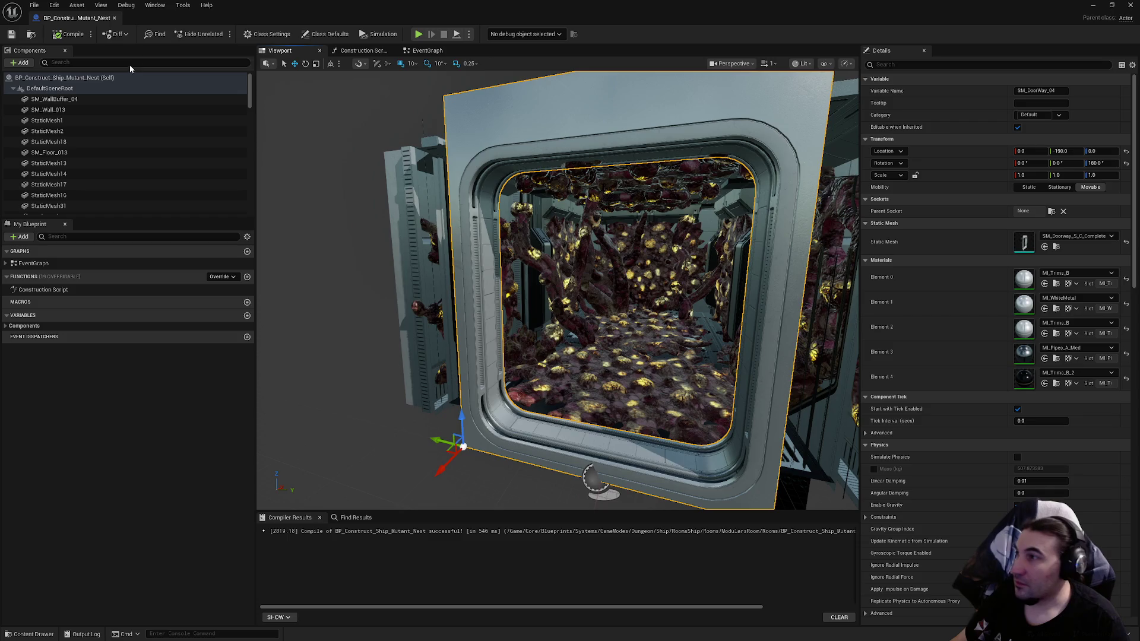
pyautogui.click(1130, 5)
pyautogui.moveTo(373, 542); pyautogui.dragTo(628, 331)
# Step: Set the Mutant Nest room's location to X 0, Y 0, Z 0
pyautogui.click(1004, 328)
pyautogui.write('0')
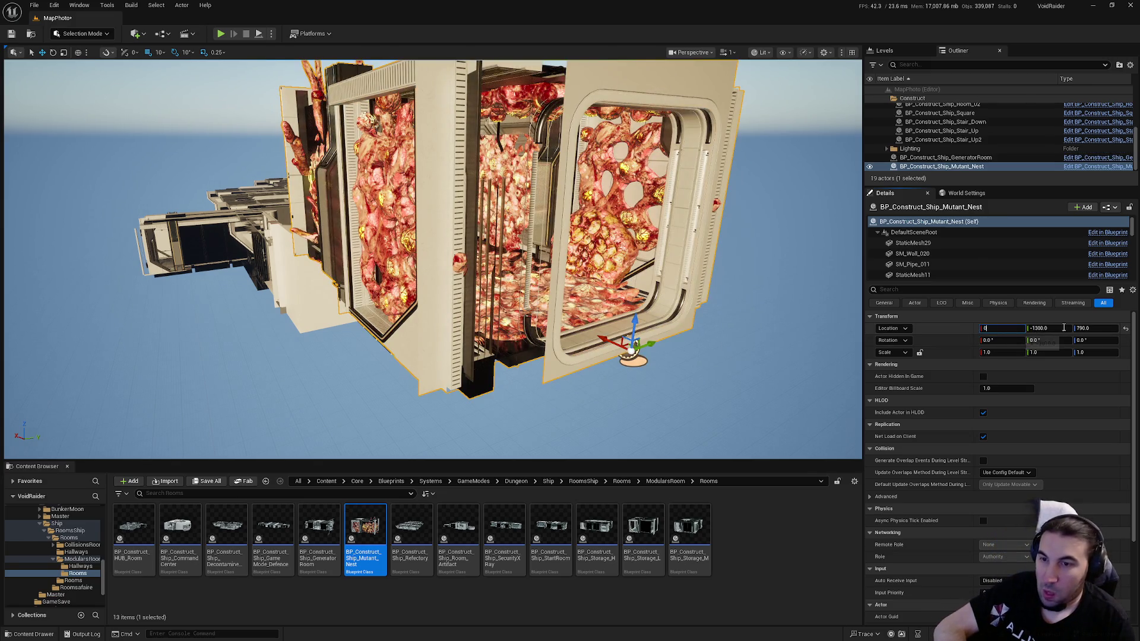
pyautogui.press('Tab')
pyautogui.write('0')
pyautogui.press('Tab')
pyautogui.write('0')
pyautogui.press('Return')
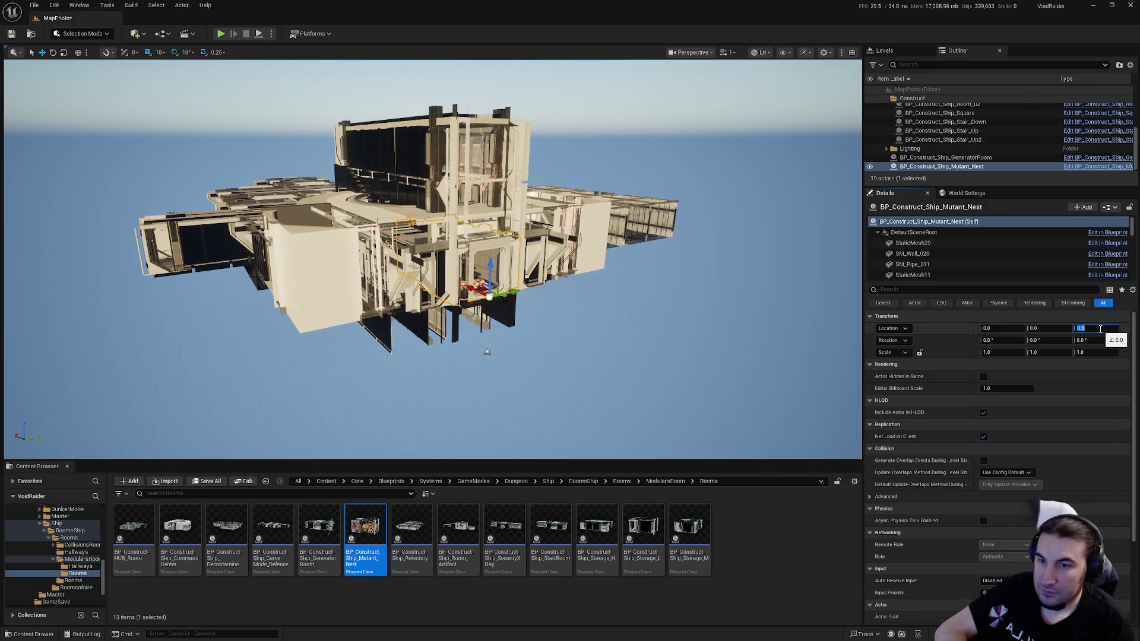
pyautogui.scroll(10, 666, 291)
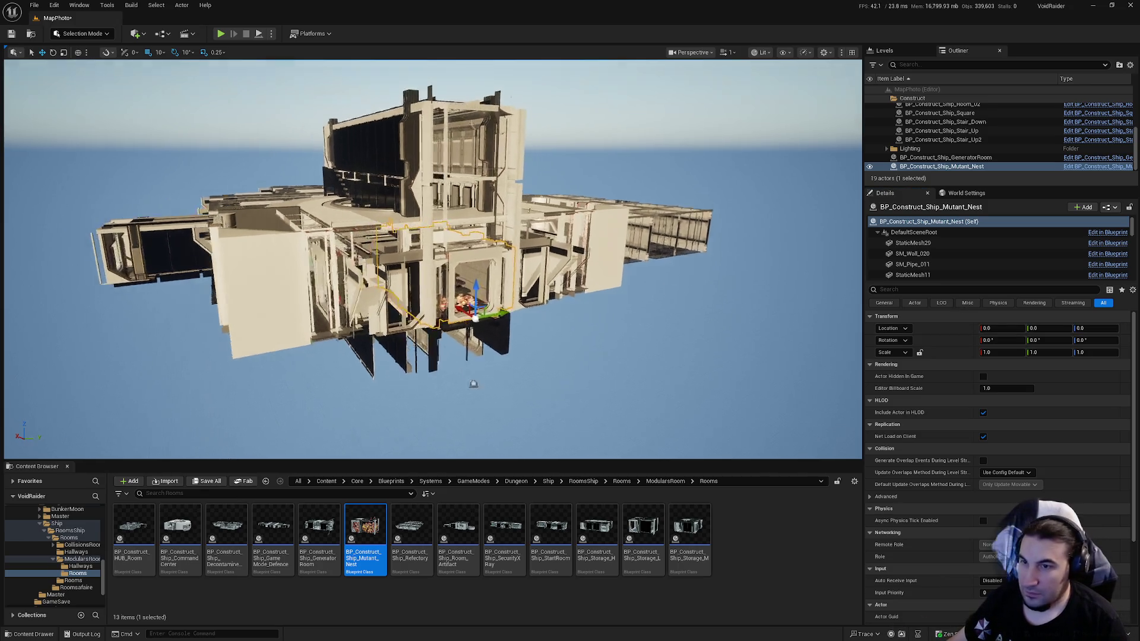
pyautogui.scroll(5, 433, 259)
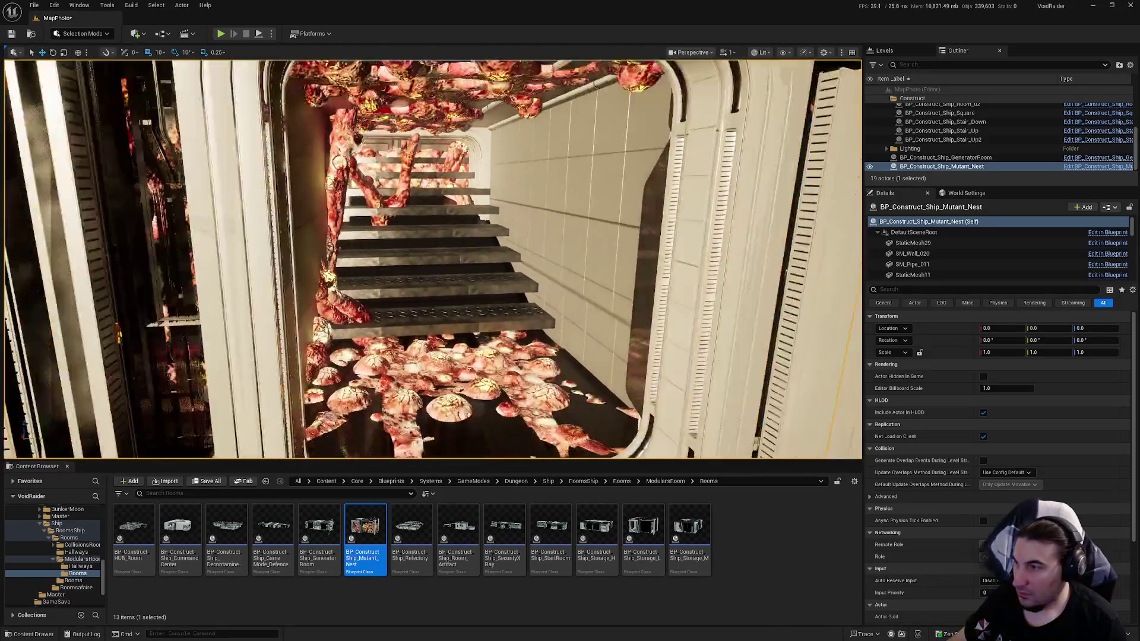
pyautogui.scroll(-5, 432, 259)
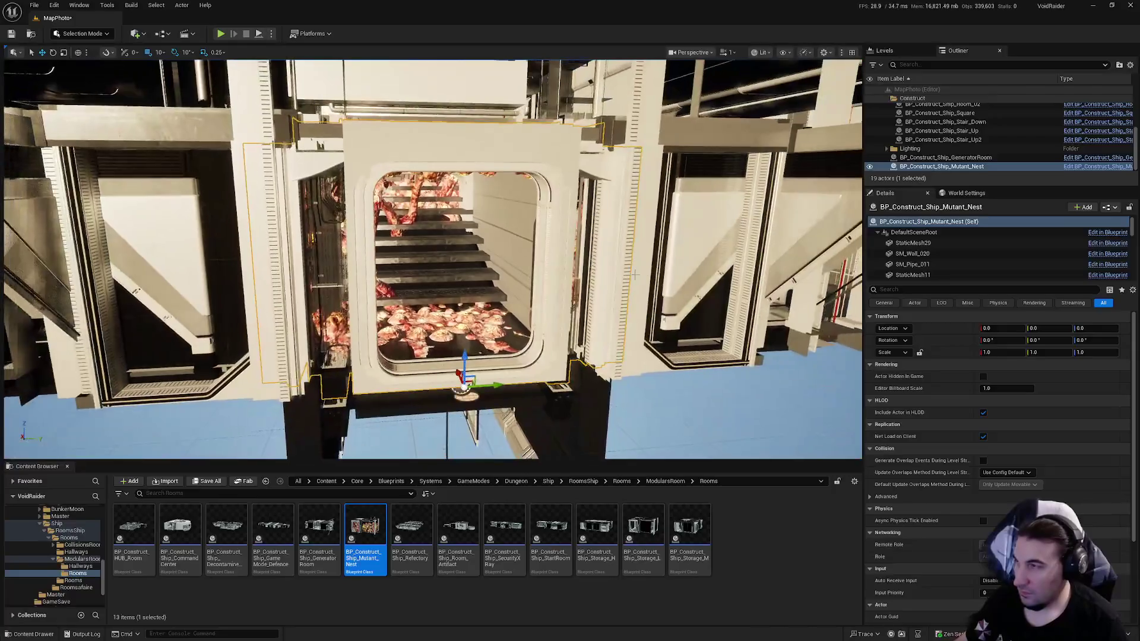
# Step: Merge the room's mesh components with Merge Actors, browsing into the Core folder to save
pyautogui.click(107, 5)
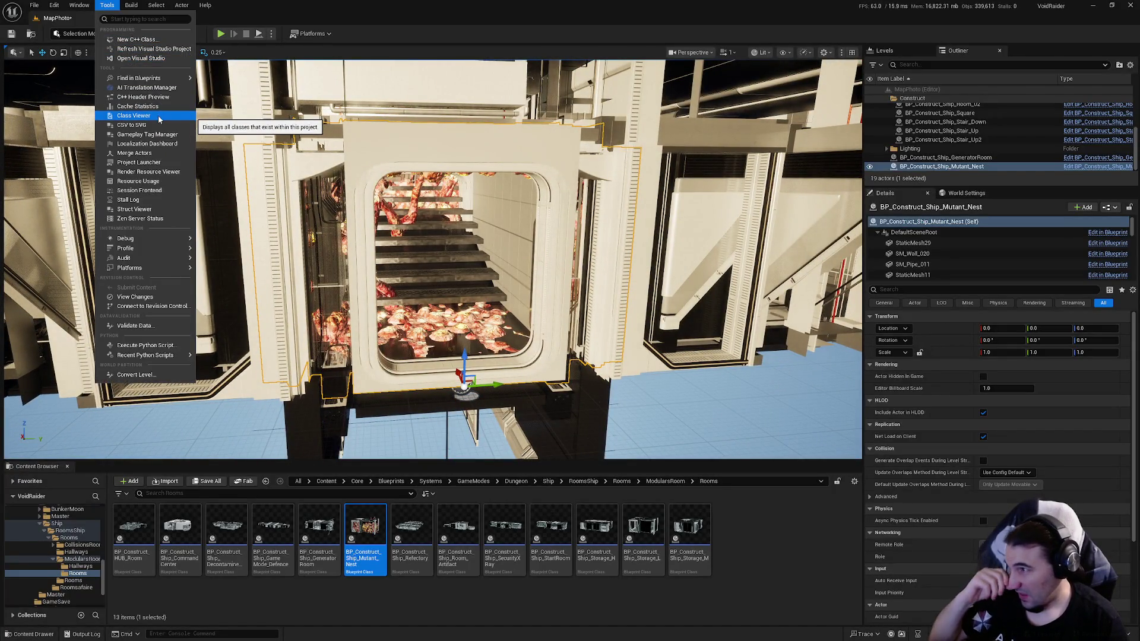
pyautogui.click(152, 153)
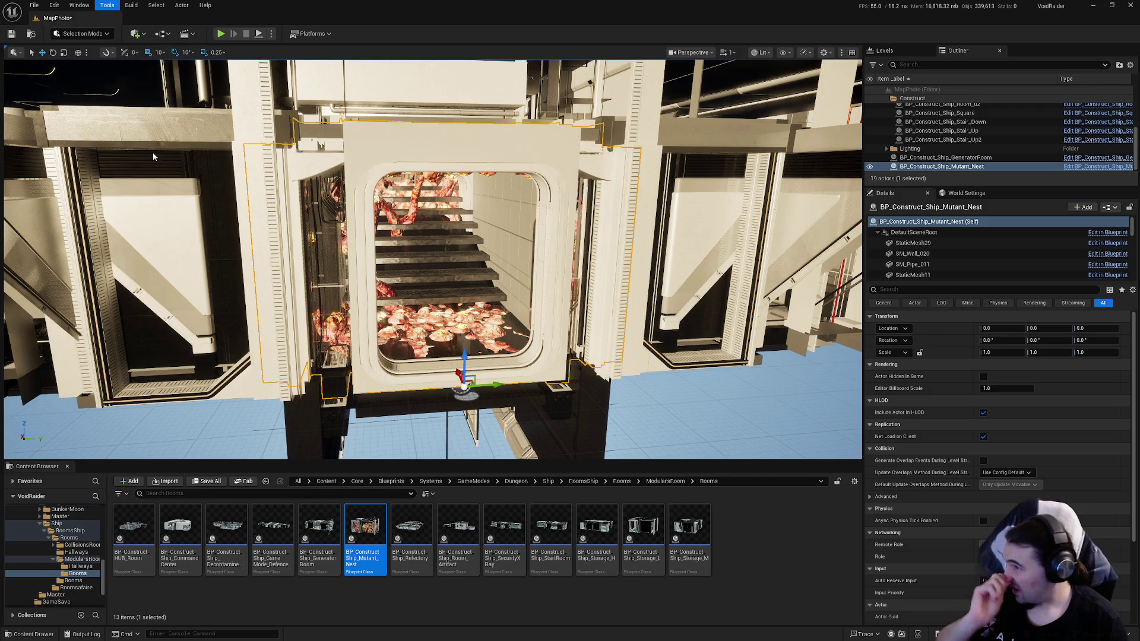
pyautogui.click(819, 632)
pyautogui.doubleClick(527, 238)
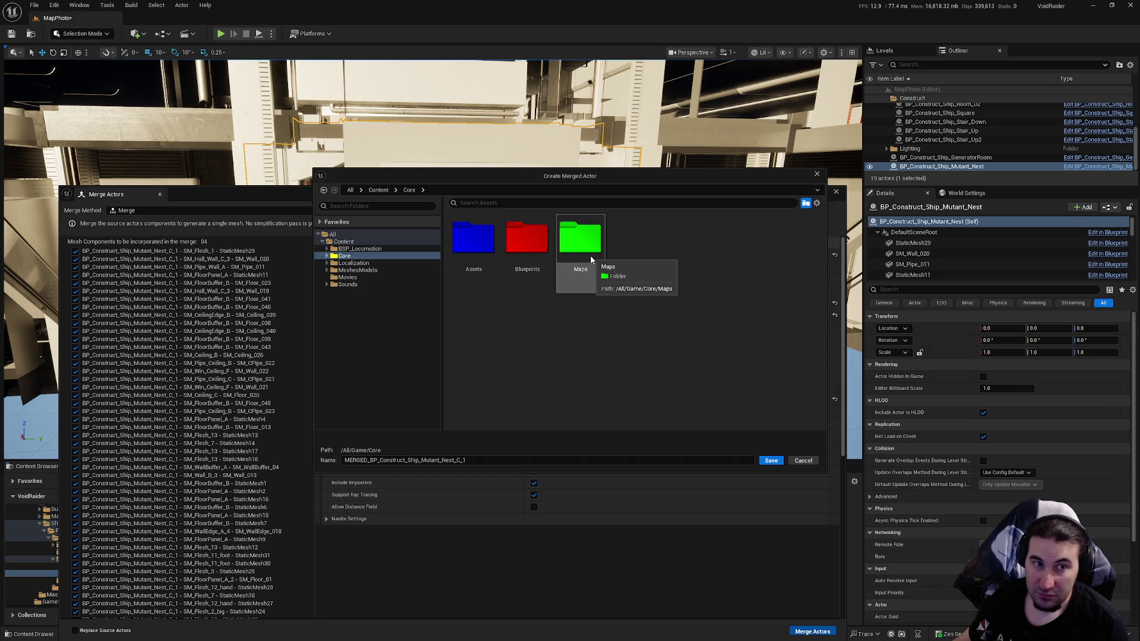
# Step: Save the merged mesh into the Core/Assets folder
pyautogui.doubleClick(475, 240)
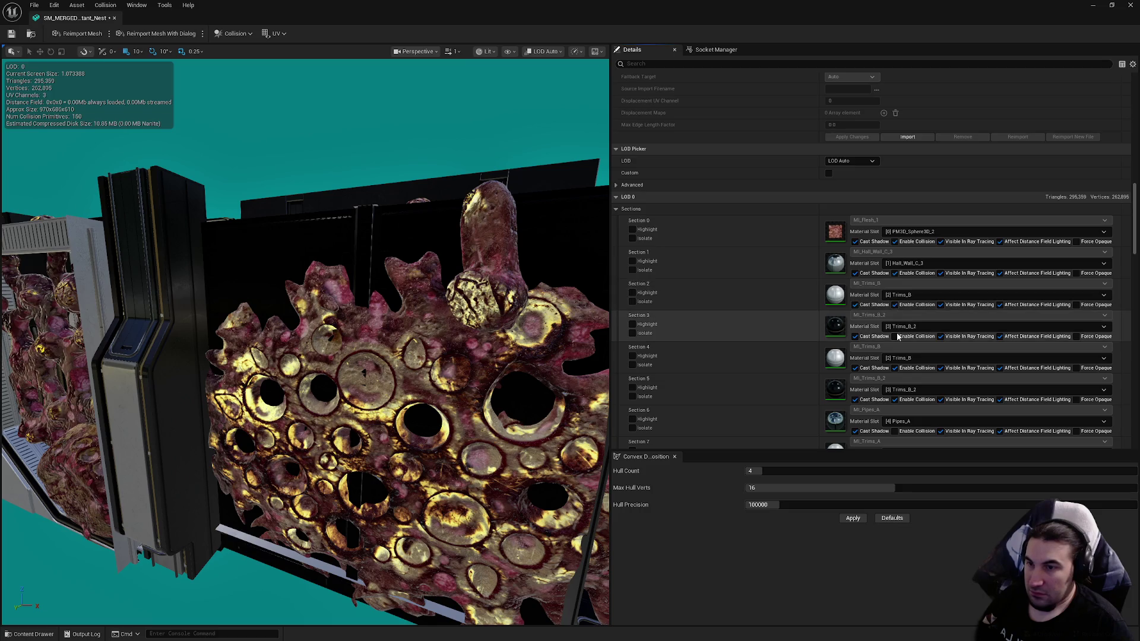
pyautogui.scroll(-5, 901, 303)
pyautogui.scroll(-10, 903, 308)
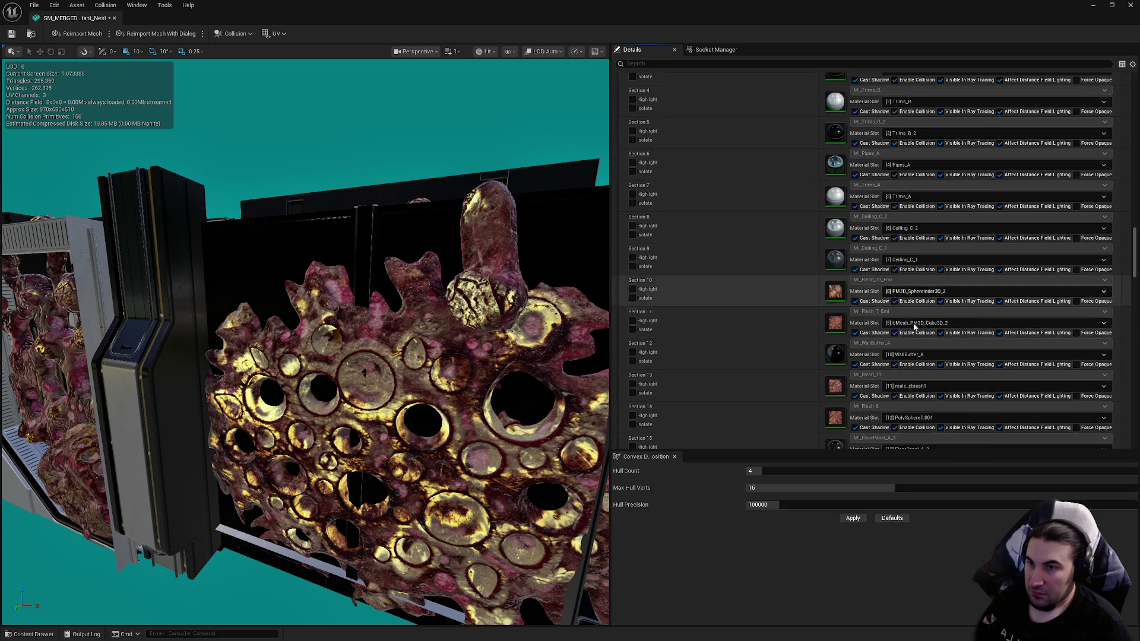
# Step: Enable collision for mesh sections 21, 23, 24, 25 and 26
pyautogui.scroll(-3, 907, 319)
pyautogui.click(895, 263)
pyautogui.click(895, 327)
pyautogui.click(895, 359)
pyautogui.click(895, 391)
pyautogui.click(895, 422)
# Step: Set the LOD Group to LargeProp, accepting the LOD settings overwrite
pyautogui.scroll(-8, 939, 357)
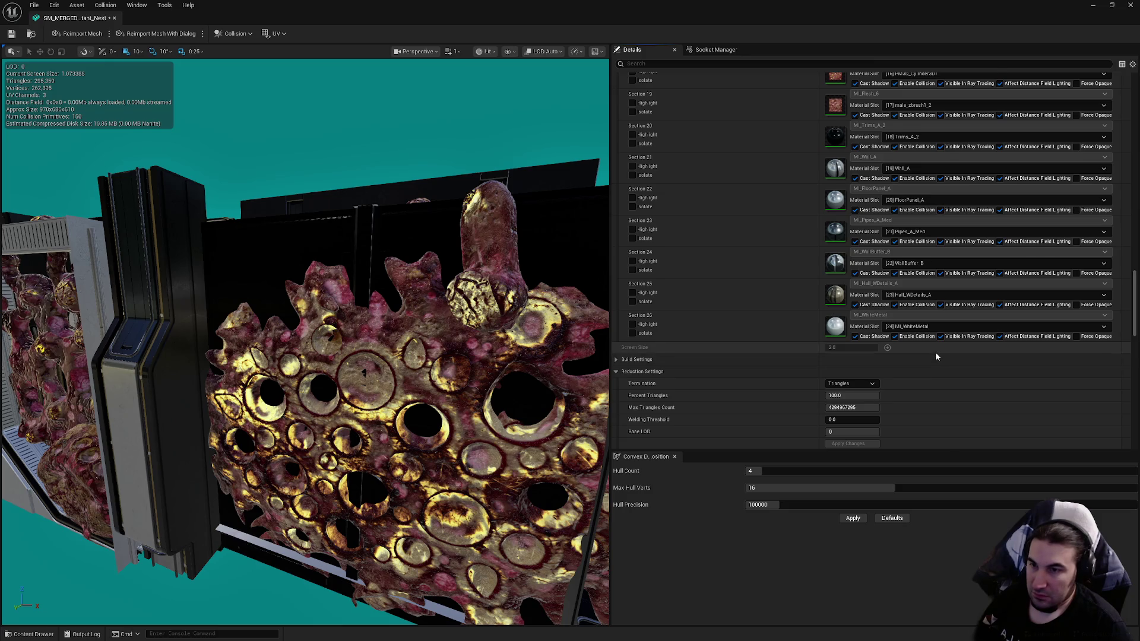
pyautogui.click(850, 297)
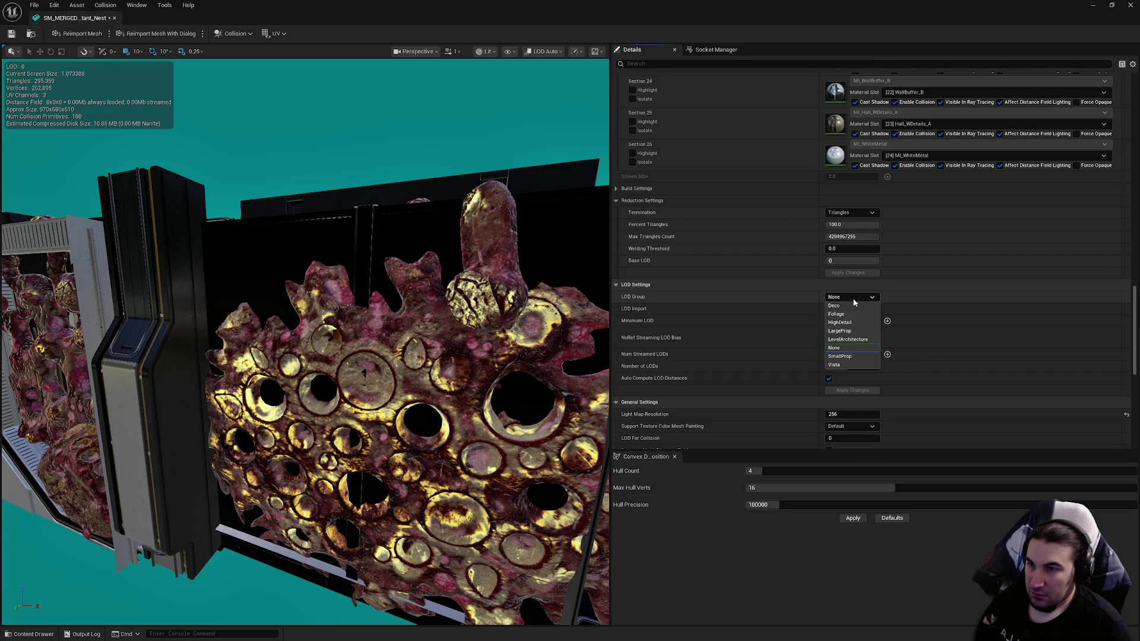
pyautogui.click(853, 334)
pyautogui.click(636, 342)
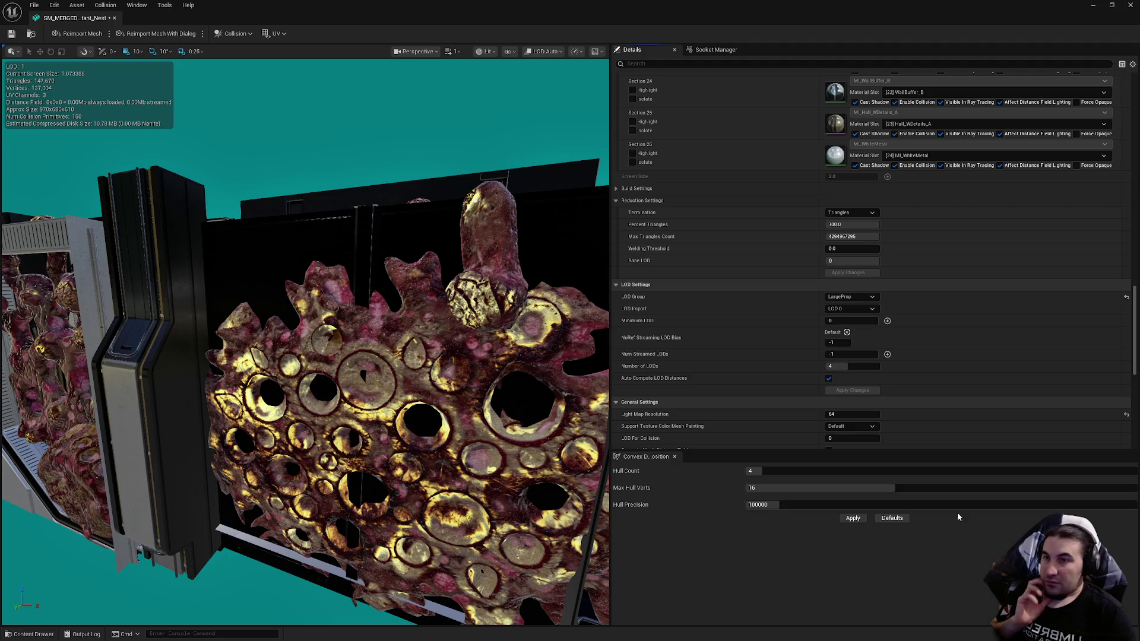
# Step: Turn off automatic LOD distance calculation and set Collision Complexity to Project Default
pyautogui.scroll(-3, 926, 389)
pyautogui.click(829, 307)
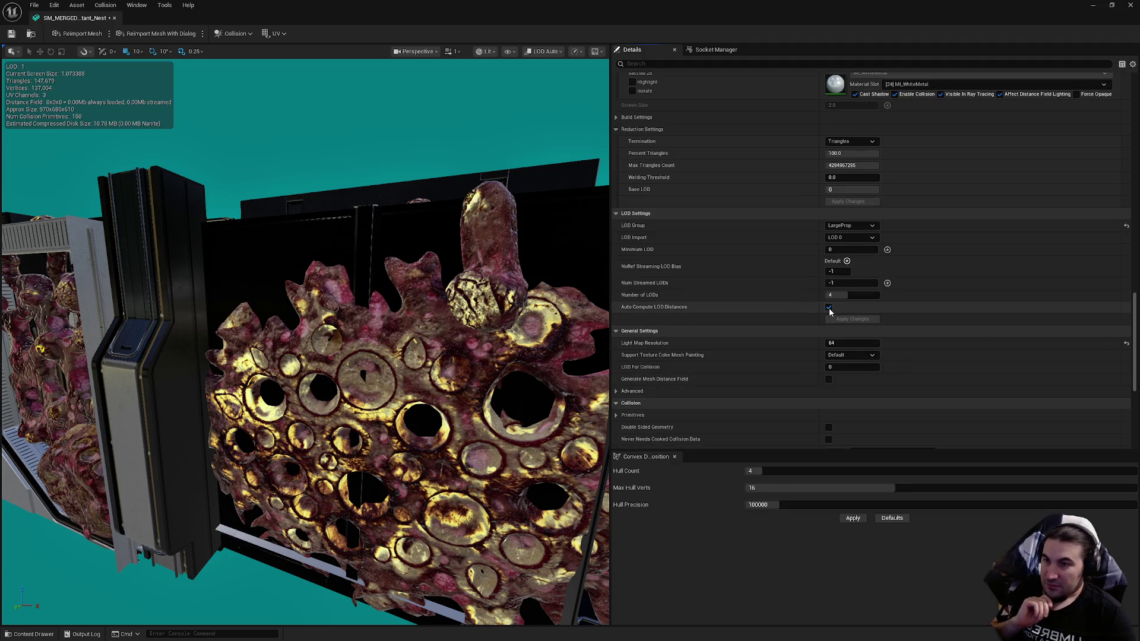
pyautogui.scroll(-5, 974, 340)
pyautogui.click(881, 331)
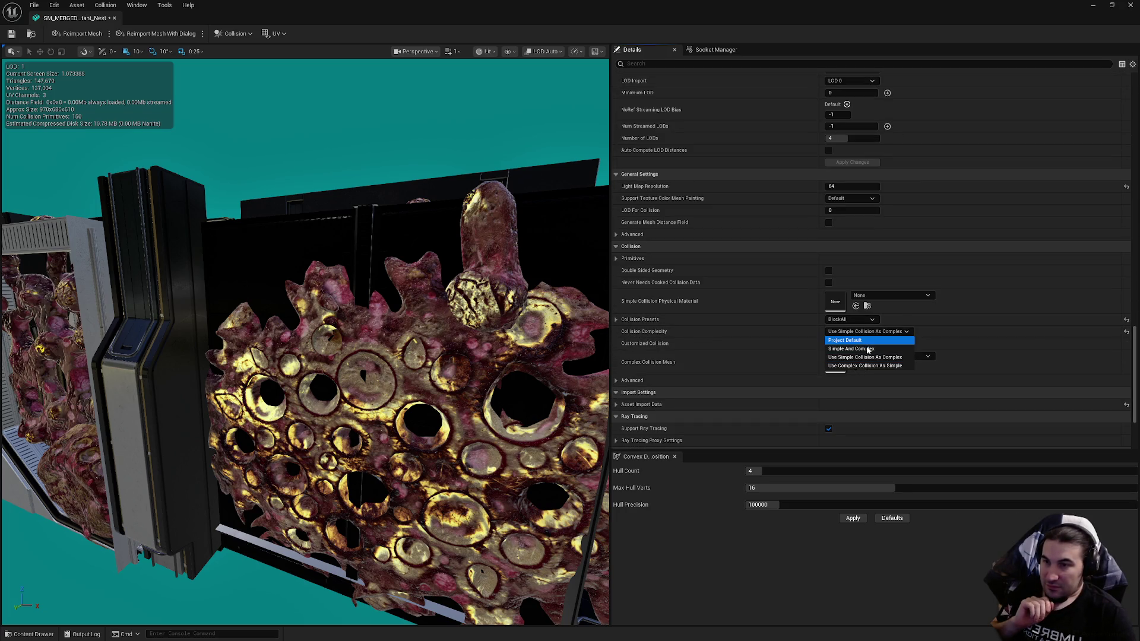
pyautogui.click(858, 342)
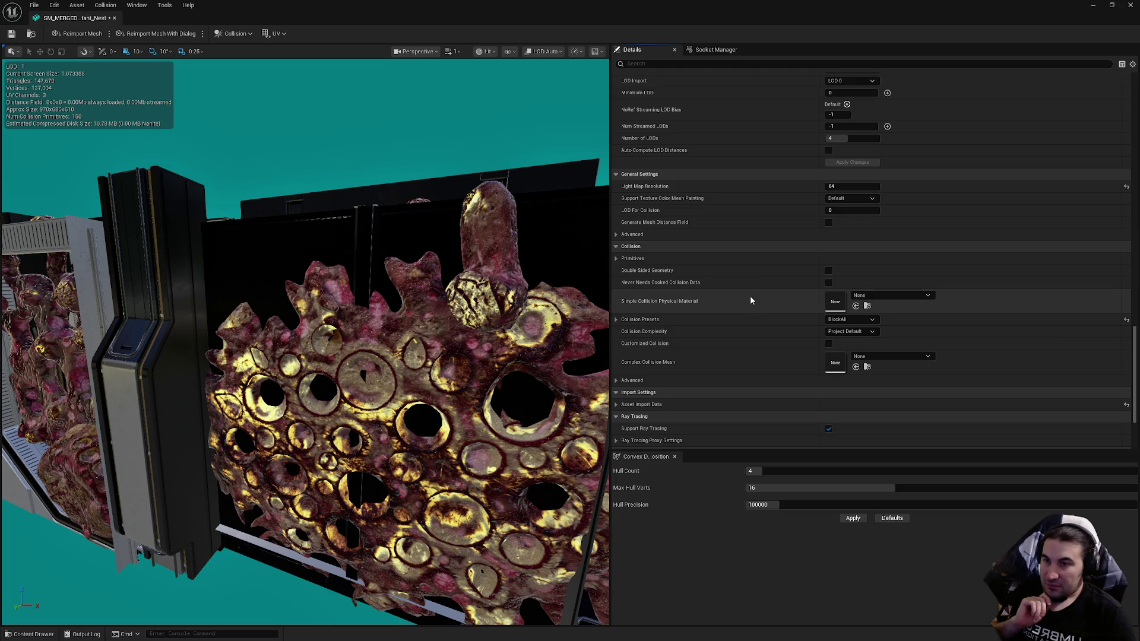
pyautogui.scroll(3, 751, 300)
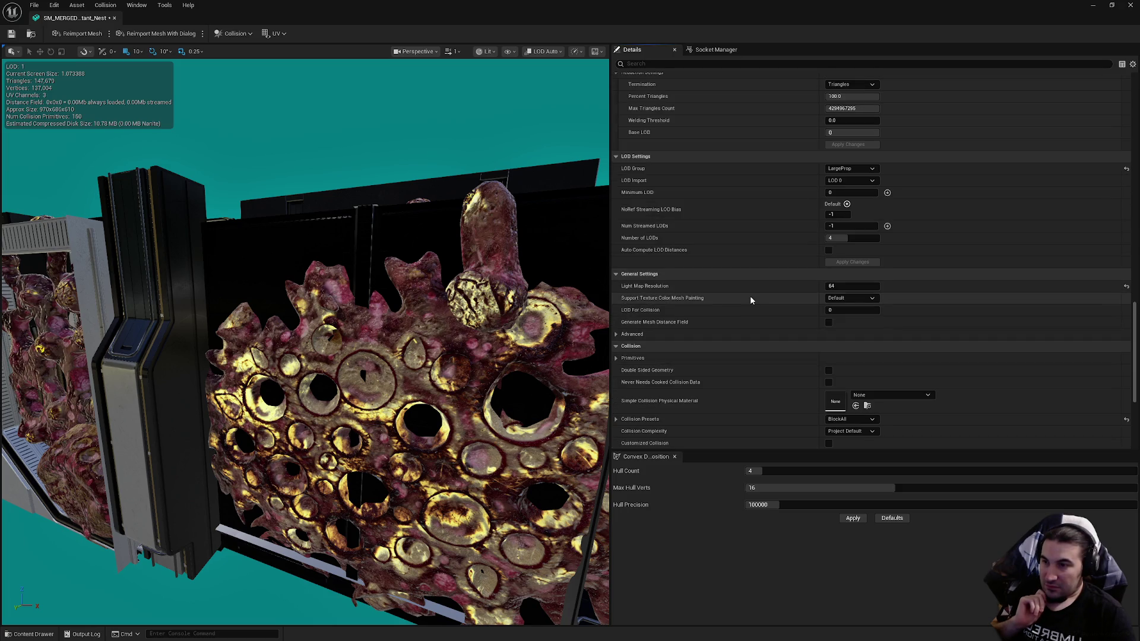
pyautogui.scroll(1, 750, 300)
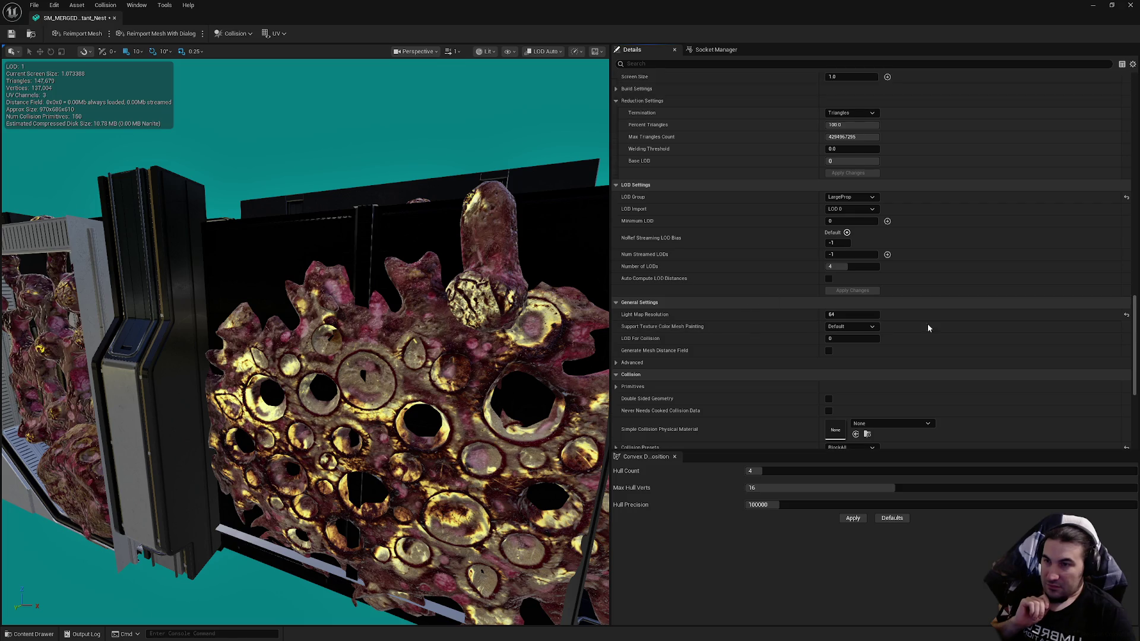
pyautogui.moveTo(1136, 348); pyautogui.dragTo(1136, 219)
pyautogui.click(850, 219)
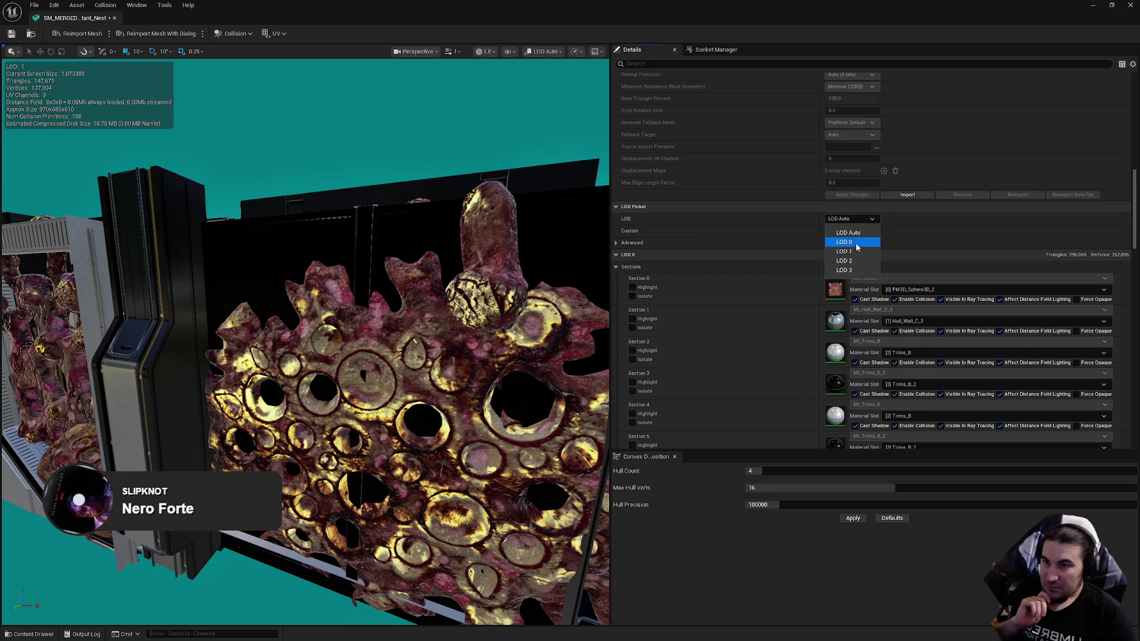
# Step: Set the LOD 1 screen size to 0.6
pyautogui.click(850, 254)
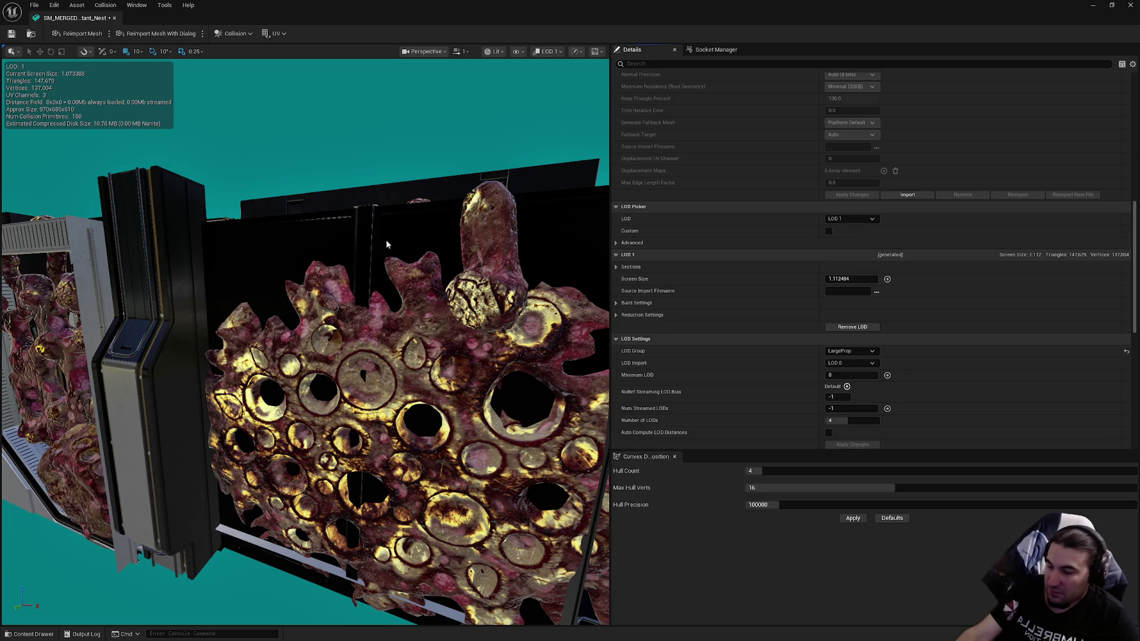
pyautogui.moveTo(393, 241)
pyautogui.mouseDown()
pyautogui.moveTo(380, 196)
pyautogui.moveTo(380, 270)
pyautogui.mouseUp()
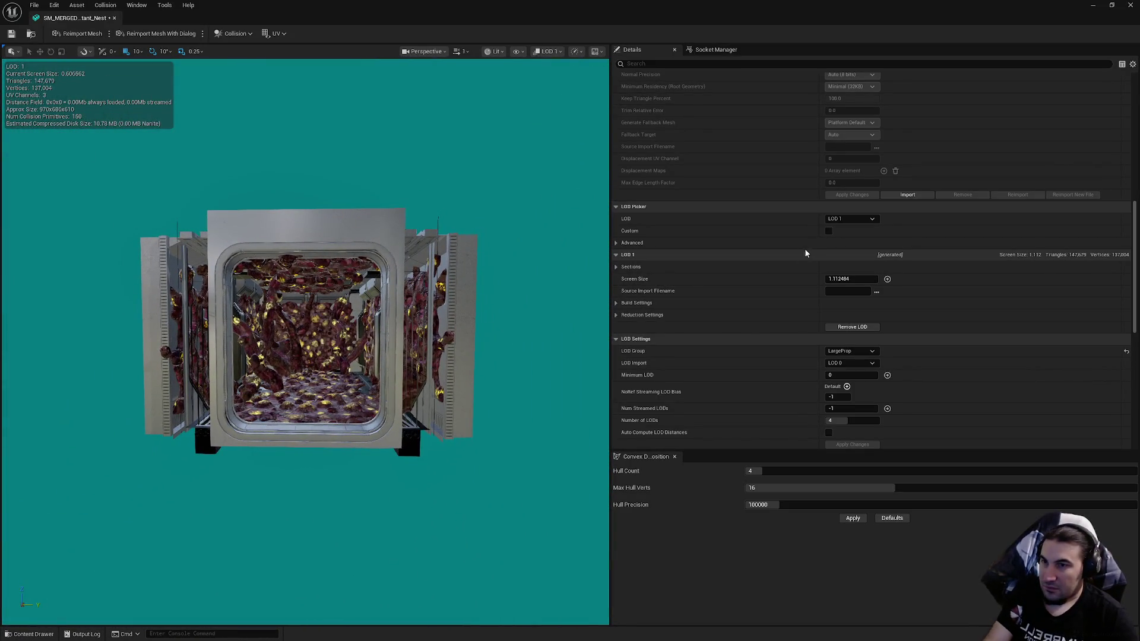
pyautogui.click(841, 280)
pyautogui.write('0.6')
pyautogui.press('Return')
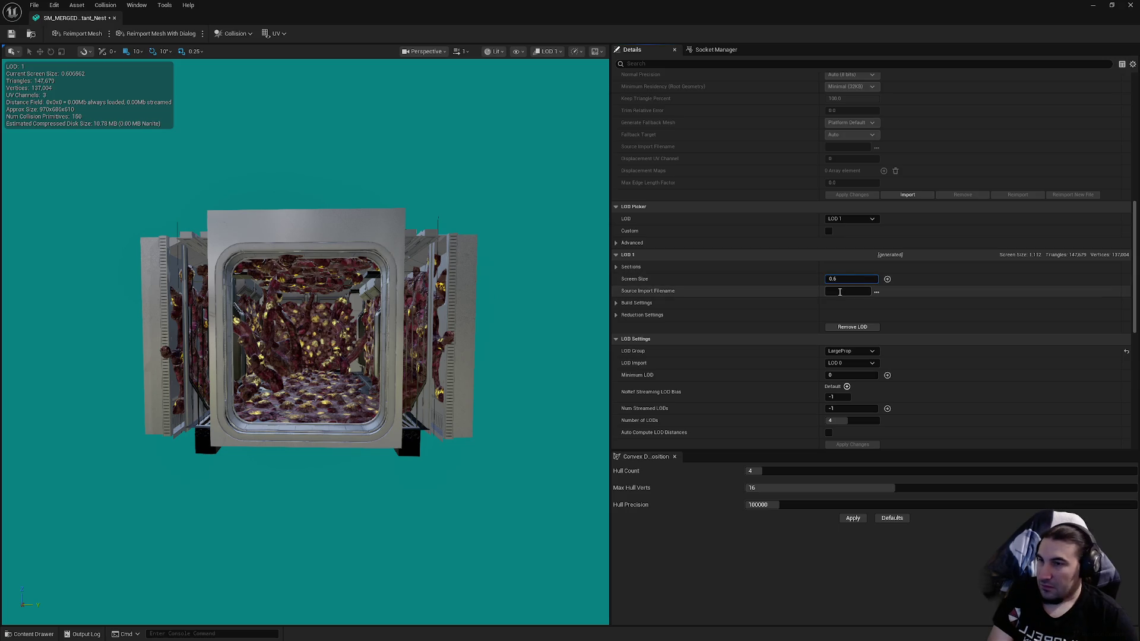
# Step: Set the LOD 2 screen size to 0.25
pyautogui.click(864, 219)
pyautogui.click(844, 260)
pyautogui.moveTo(522, 295)
pyautogui.mouseDown()
pyautogui.moveTo(522, 261)
pyautogui.moveTo(525, 297)
pyautogui.mouseUp()
pyautogui.click(843, 280)
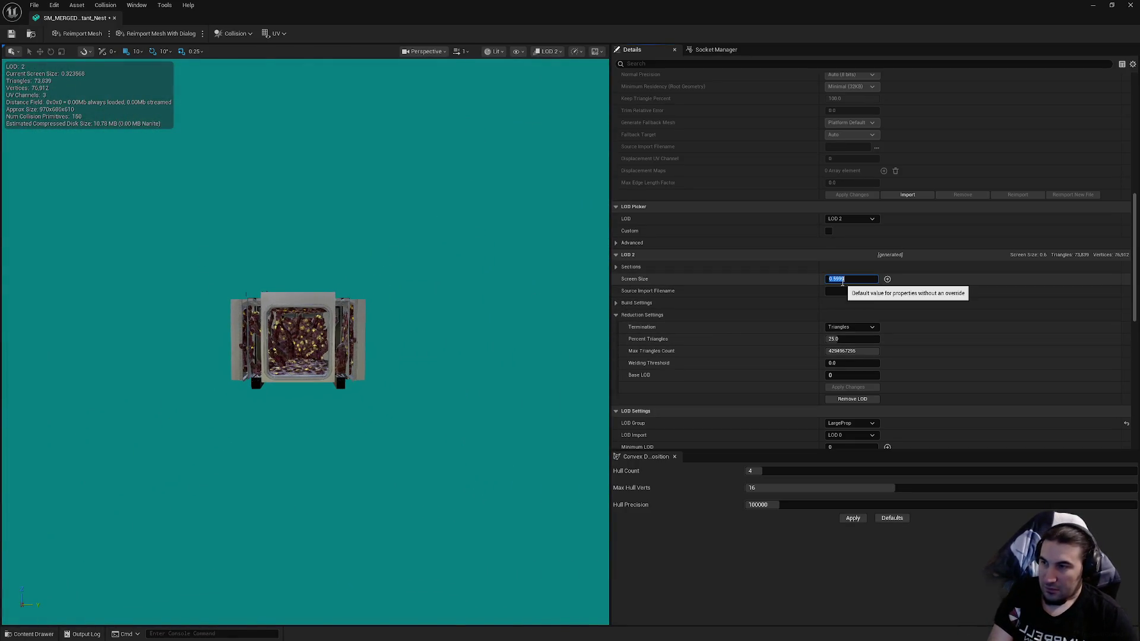
pyautogui.write('0.255')
pyautogui.press('Return')
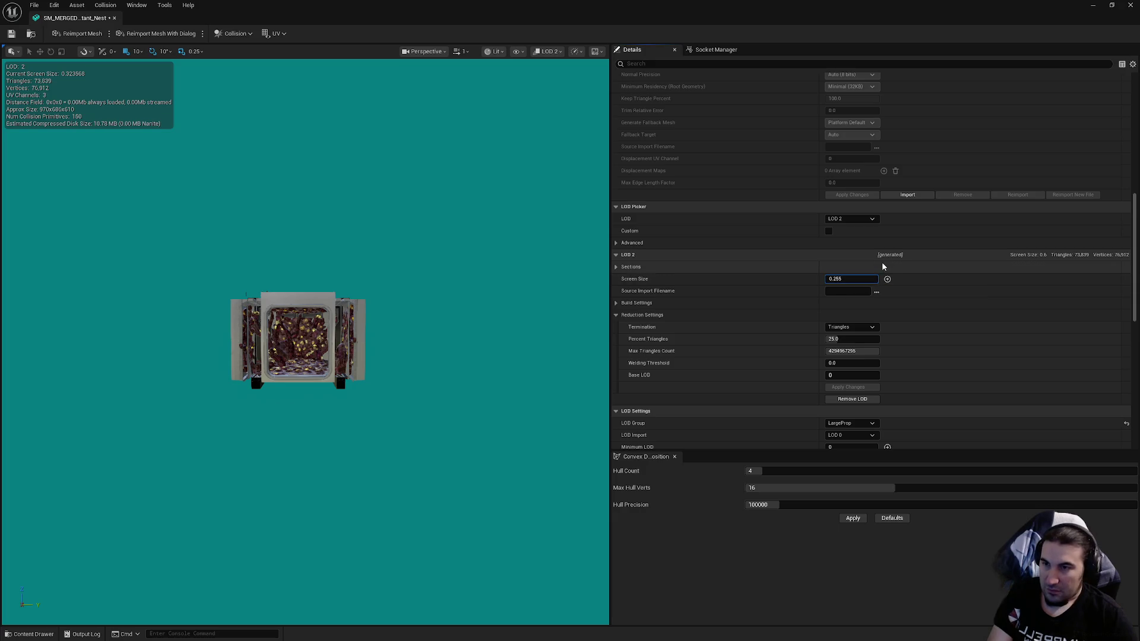
# Step: Set the LOD 3 screen size to 0.1 and save the mesh
pyautogui.click(853, 219)
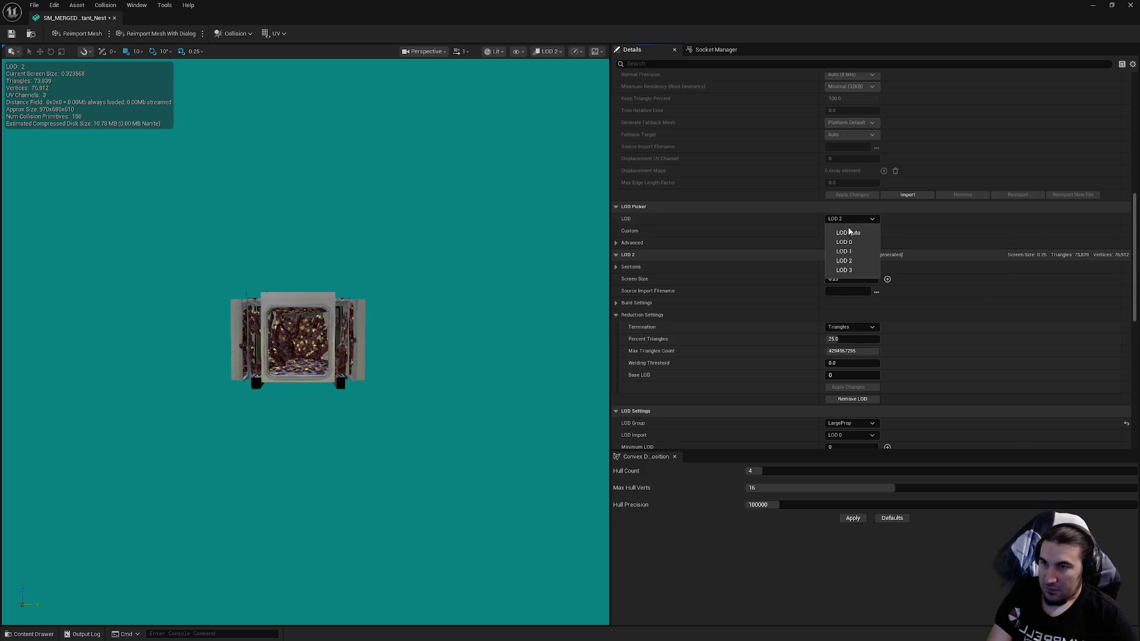
pyautogui.click(844, 268)
pyautogui.moveTo(417, 288); pyautogui.dragTo(417, 288)
pyautogui.moveTo(512, 295); pyautogui.dragTo(512, 295)
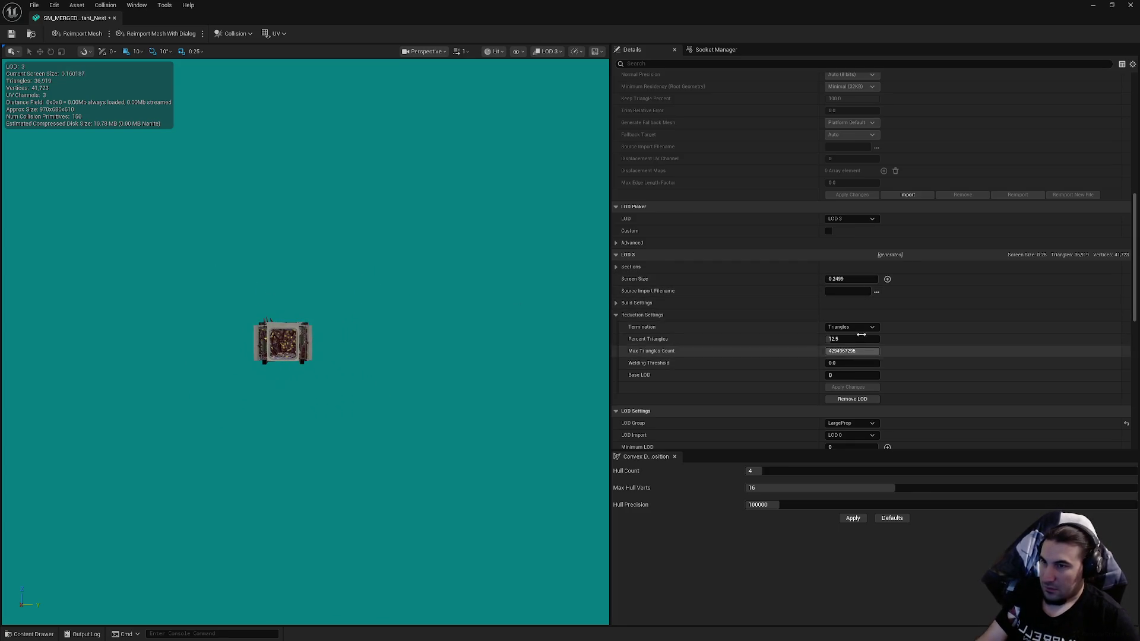
pyautogui.click(842, 279)
pyautogui.write('0.')
pyautogui.write('05')
pyautogui.press('Return')
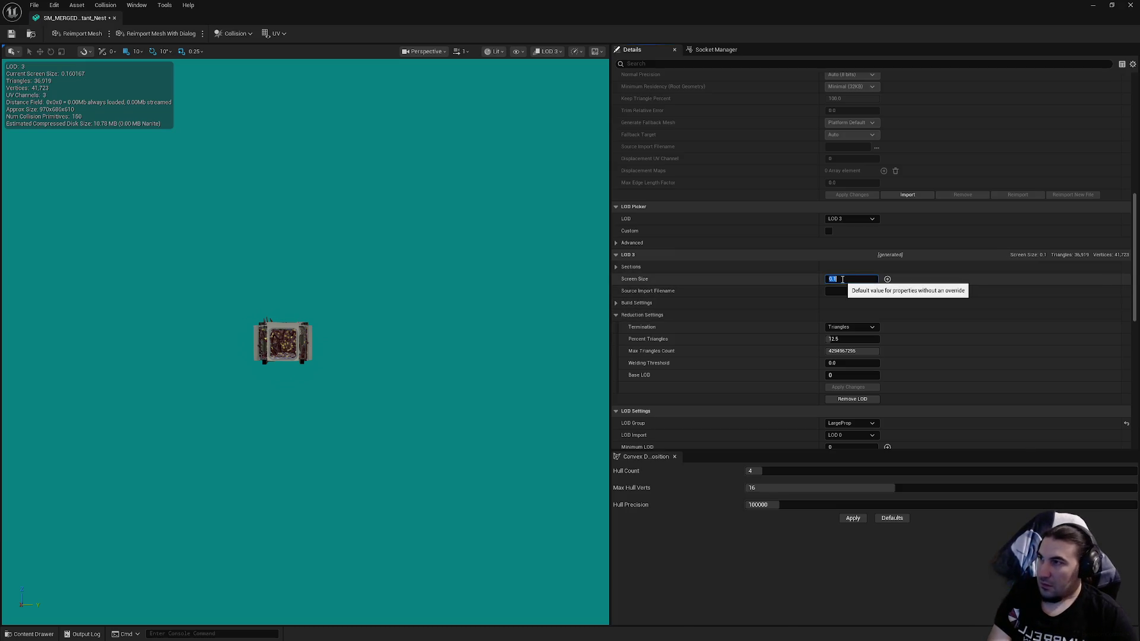
pyautogui.write('0.1')
pyautogui.press('Return')
pyautogui.click(11, 34)
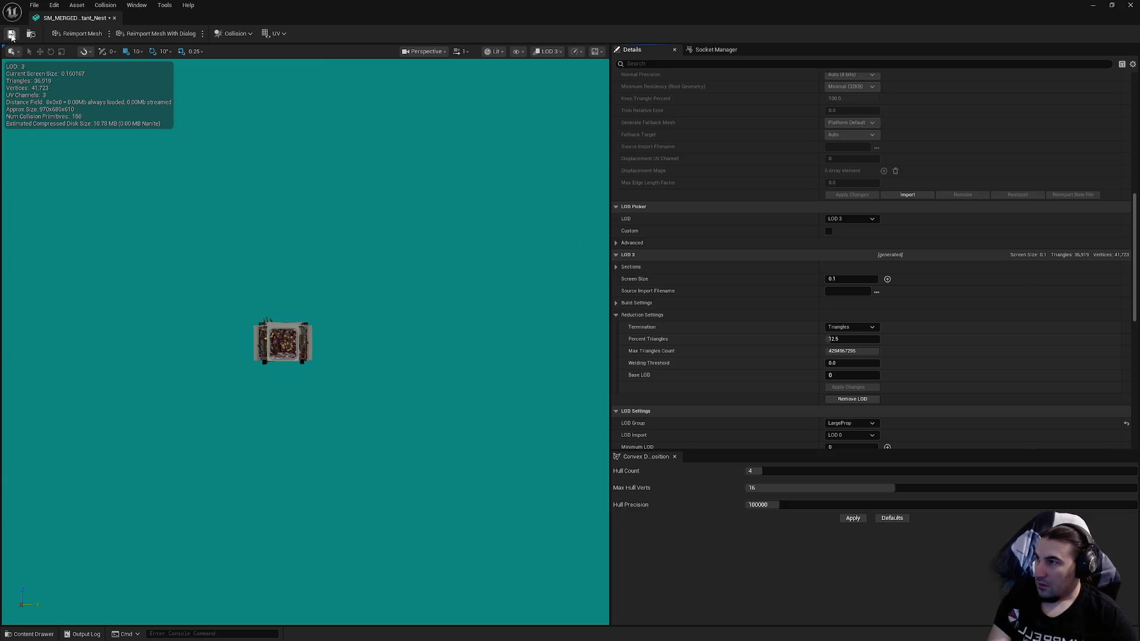
# Step: Reduce LOD 3 to 1 percent of its triangles, apply the change and save
pyautogui.click(849, 339)
pyautogui.write('1')
pyautogui.press('Return')
pyautogui.click(845, 389)
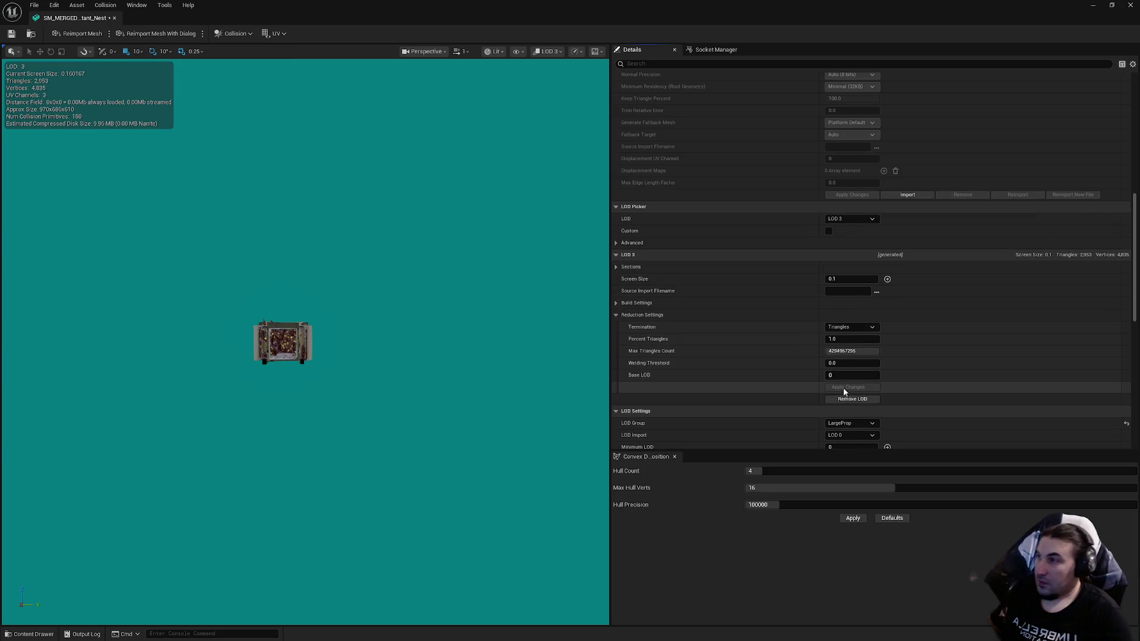
pyautogui.click(12, 34)
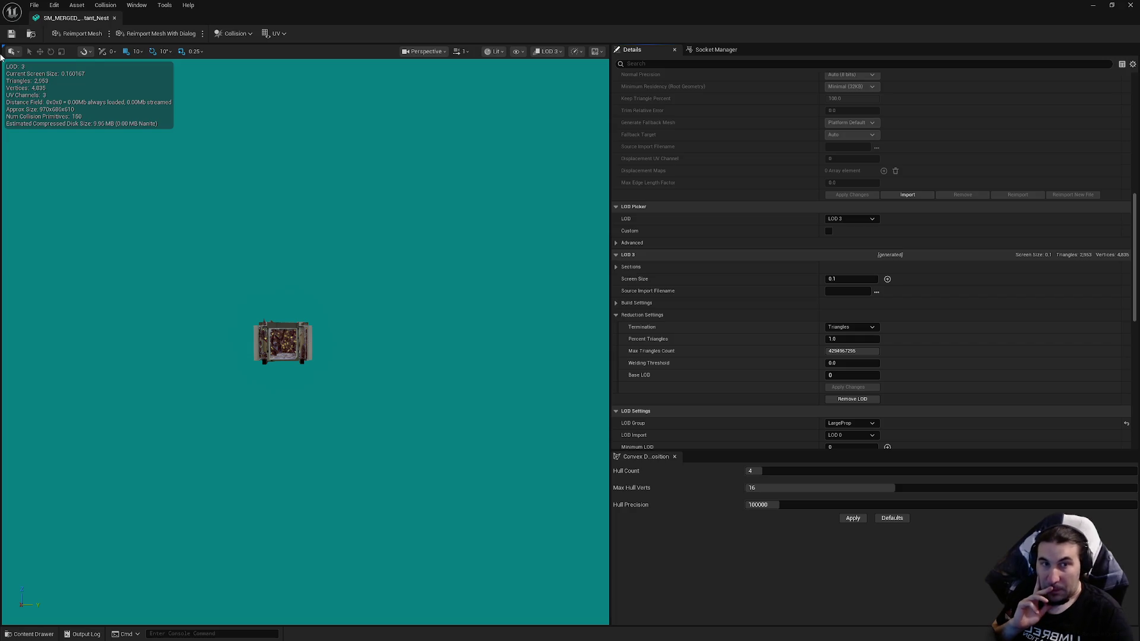
# Step: Set the preview to LOD Auto, test switching near and far, and save the mesh
pyautogui.click(851, 219)
pyautogui.click(844, 226)
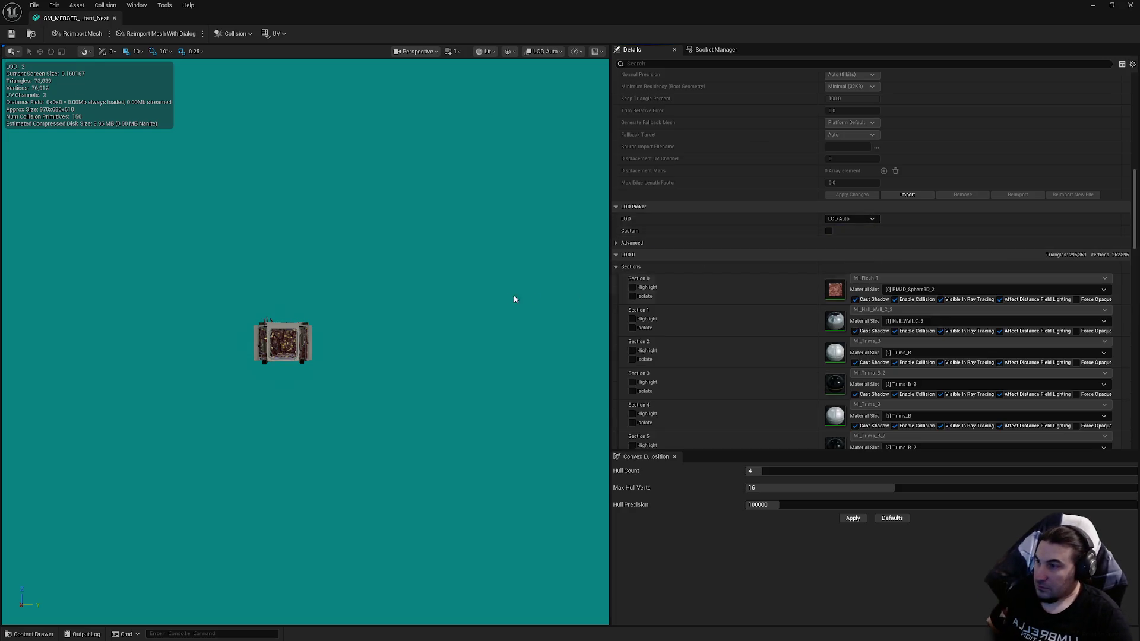
pyautogui.moveTo(501, 297)
pyautogui.mouseDown()
pyautogui.moveTo(505, 202)
pyautogui.moveTo(505, 389)
pyautogui.mouseUp()
pyautogui.moveTo(168, 212); pyautogui.dragTo(172, 240)
pyautogui.moveTo(369, 242); pyautogui.dragTo(377, 229)
pyautogui.click(12, 33)
# Step: Zoom in and out again to confirm the LOD transitions
pyautogui.scroll(-10, 730, 273)
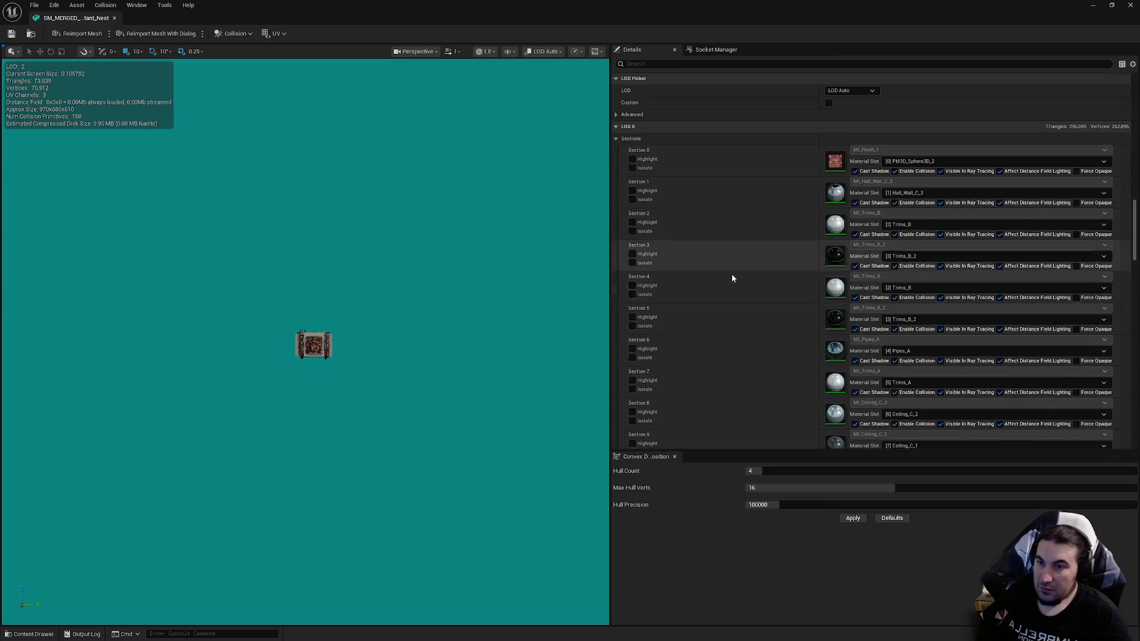
pyautogui.scroll(-5, 698, 286)
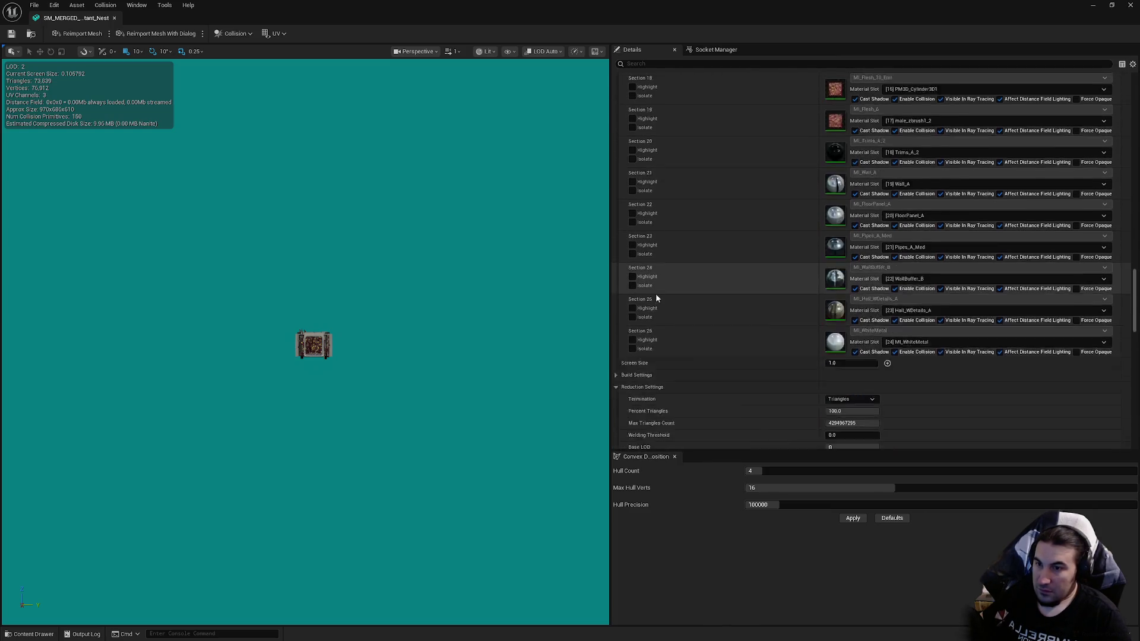
pyautogui.scroll(5, 315, 345)
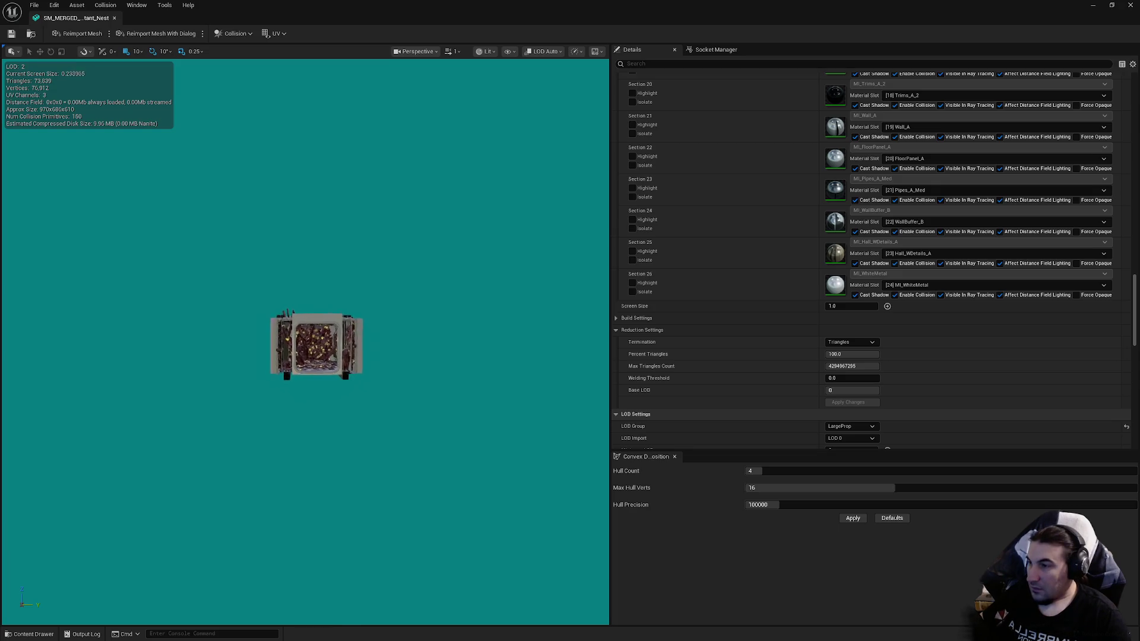
pyautogui.scroll(10, 315, 344)
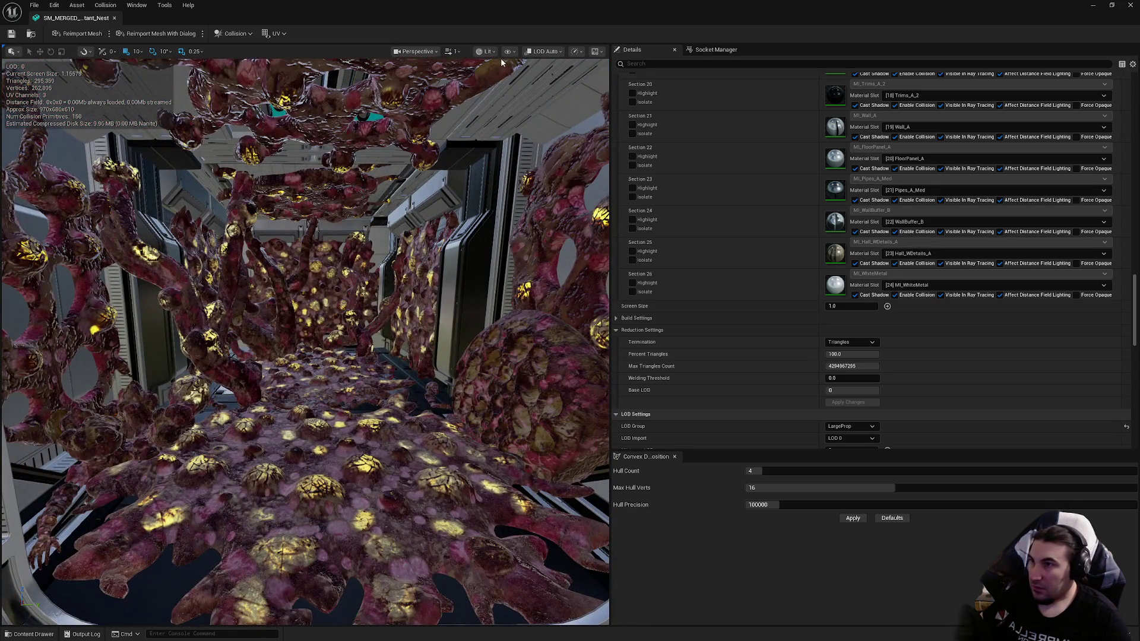
pyautogui.click(509, 51)
# Step: Turn on Simple Collision display and inspect the hulls inside the room
pyautogui.click(524, 215)
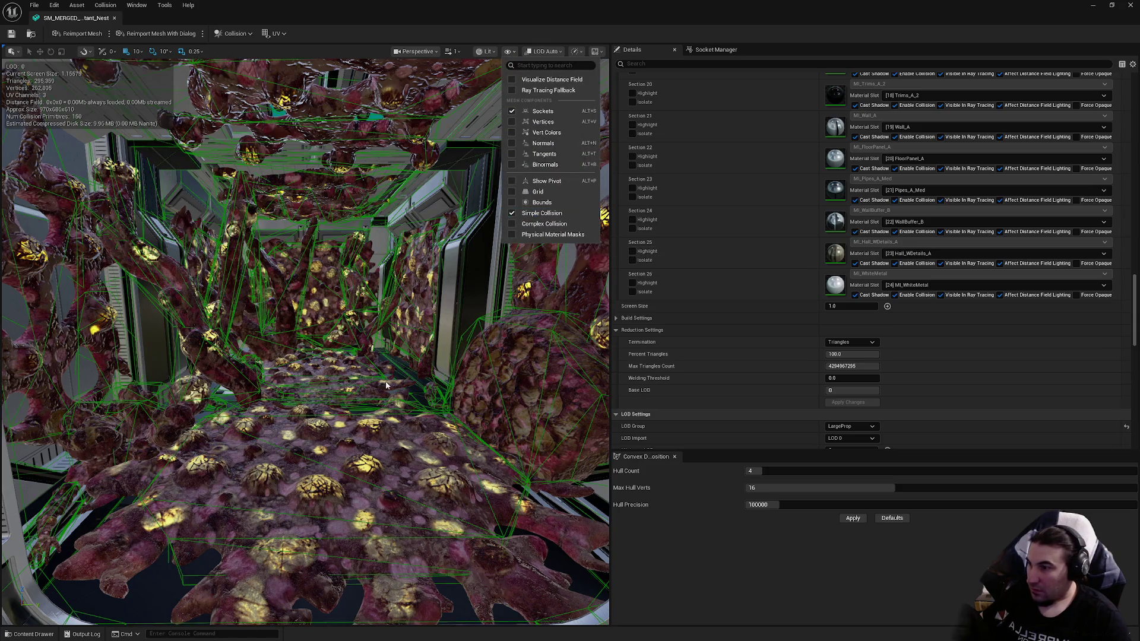
pyautogui.click(341, 477)
pyautogui.scroll(10, 456, 425)
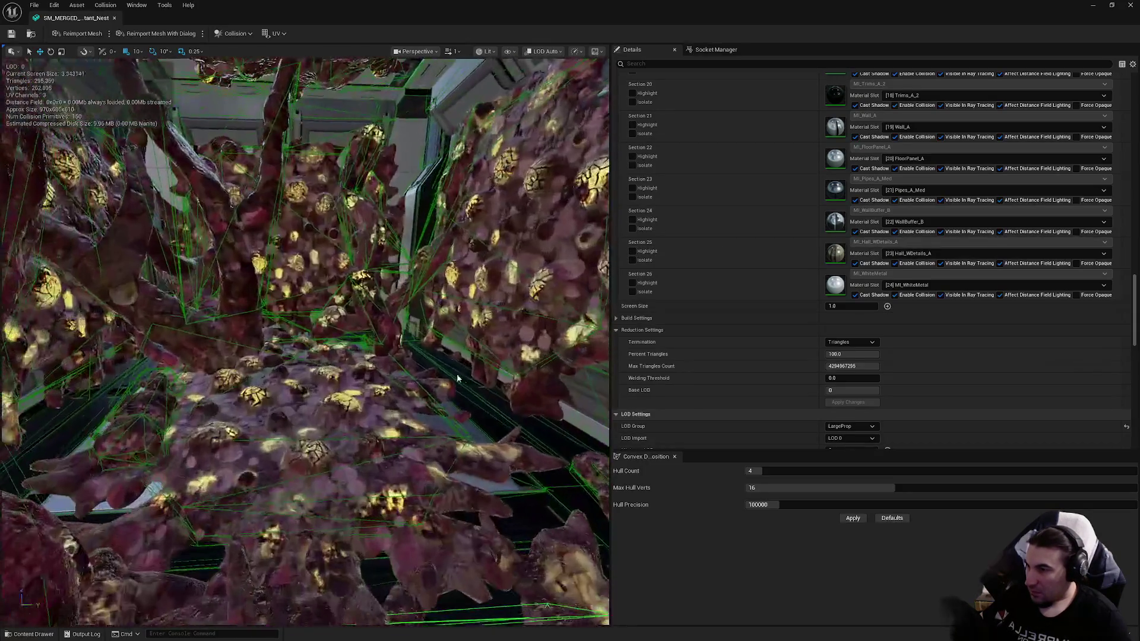
pyautogui.scroll(8, 456, 425)
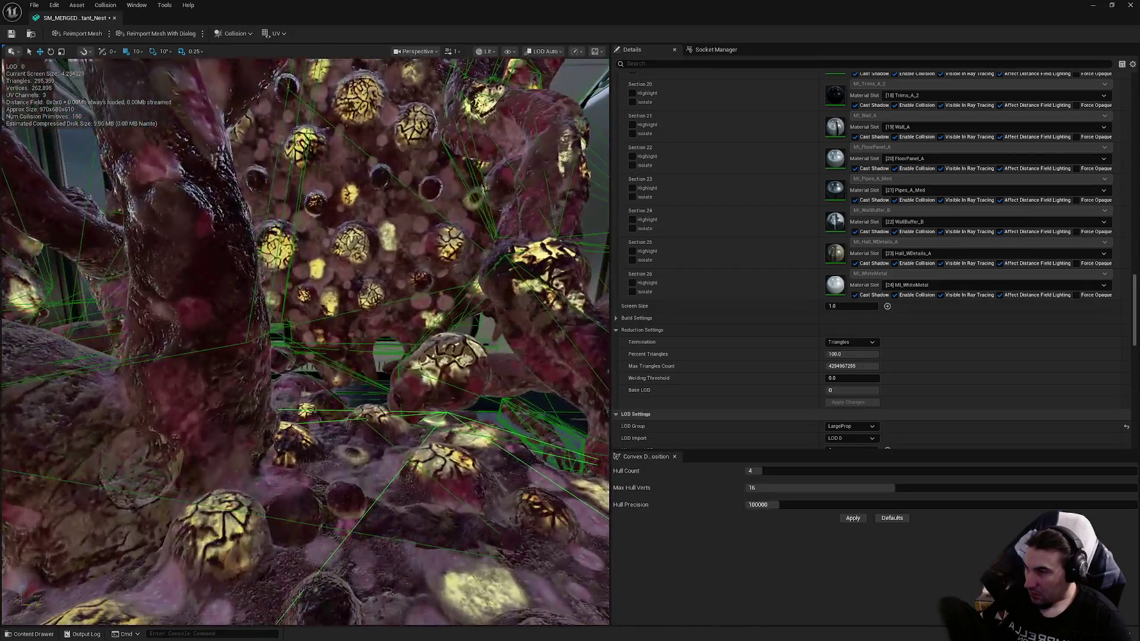
pyautogui.moveTo(456, 425)
pyautogui.mouseDown()
pyautogui.moveTo(380, 470)
pyautogui.moveTo(368, 452)
pyautogui.moveTo(350, 460)
pyautogui.moveTo(332, 450)
pyautogui.mouseUp()
# Step: Orbit outside around the doorway, then bring up Save Content for all modified assets
pyautogui.moveTo(361, 529); pyautogui.dragTo(361, 529)
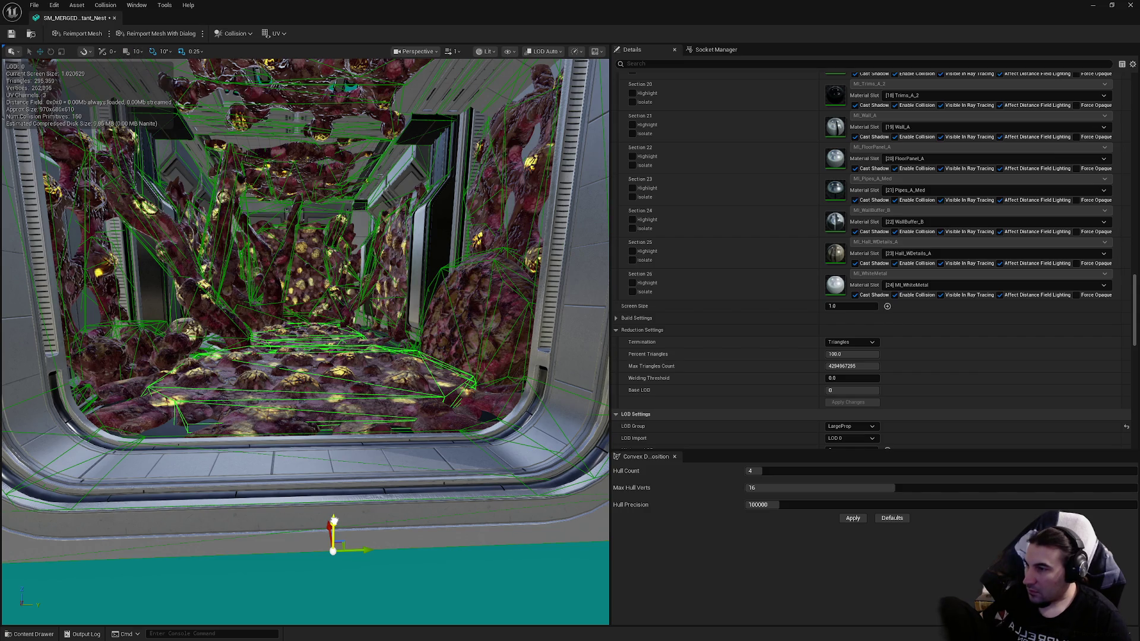
pyautogui.moveTo(336, 535); pyautogui.dragTo(336, 548)
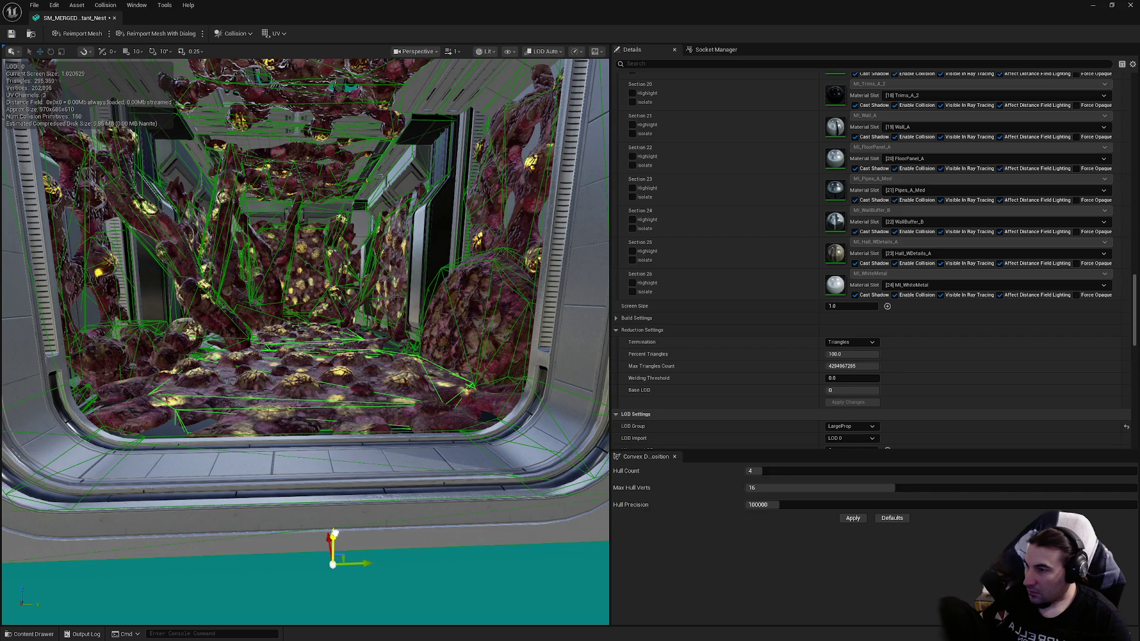
pyautogui.moveTo(315, 502)
pyautogui.mouseDown()
pyautogui.moveTo(398, 361)
pyautogui.moveTo(390, 333)
pyautogui.mouseUp()
pyautogui.hotkey('ctrl', 'shift', 's')
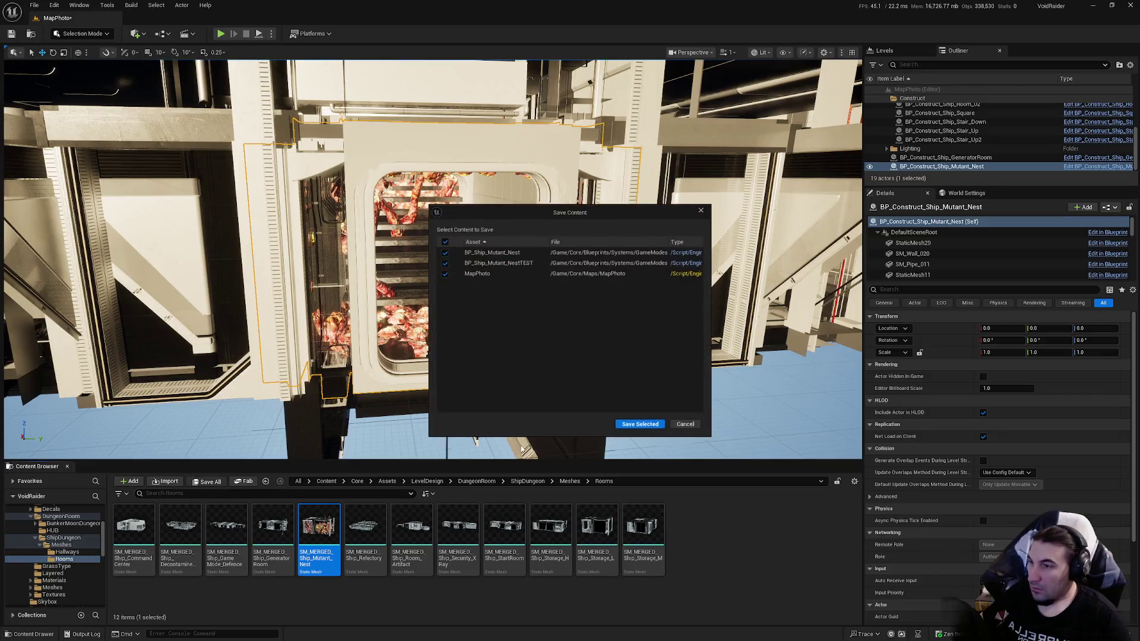
# Step: Confirm saving the selected content and pull the camera back to see the whole structure
pyautogui.click(635, 429)
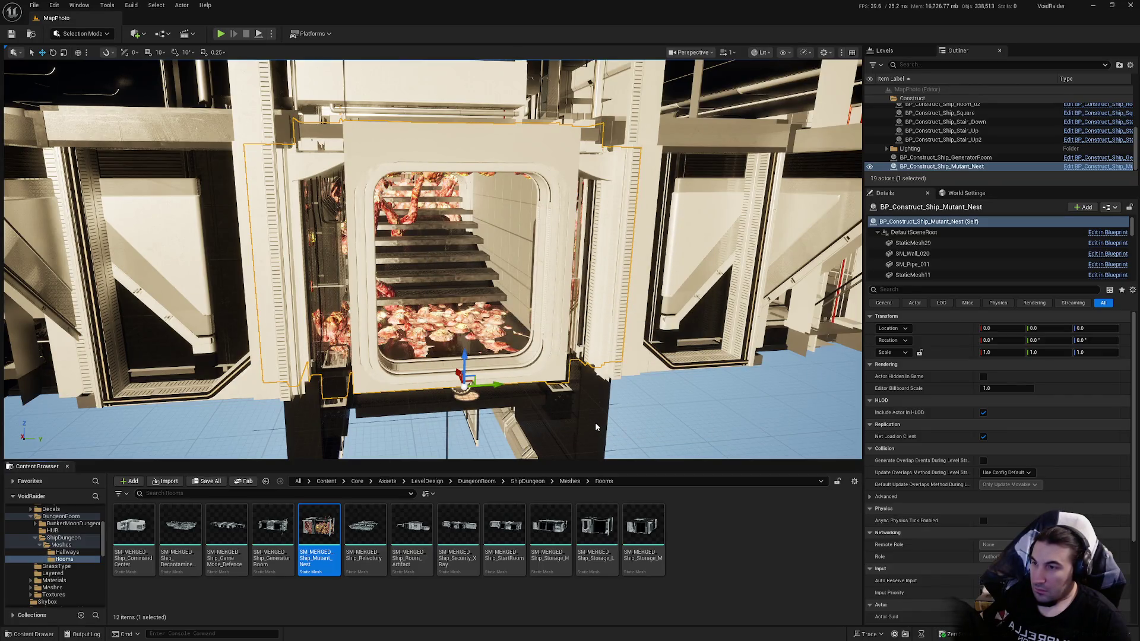
pyautogui.moveTo(595, 422); pyautogui.dragTo(588, 357)
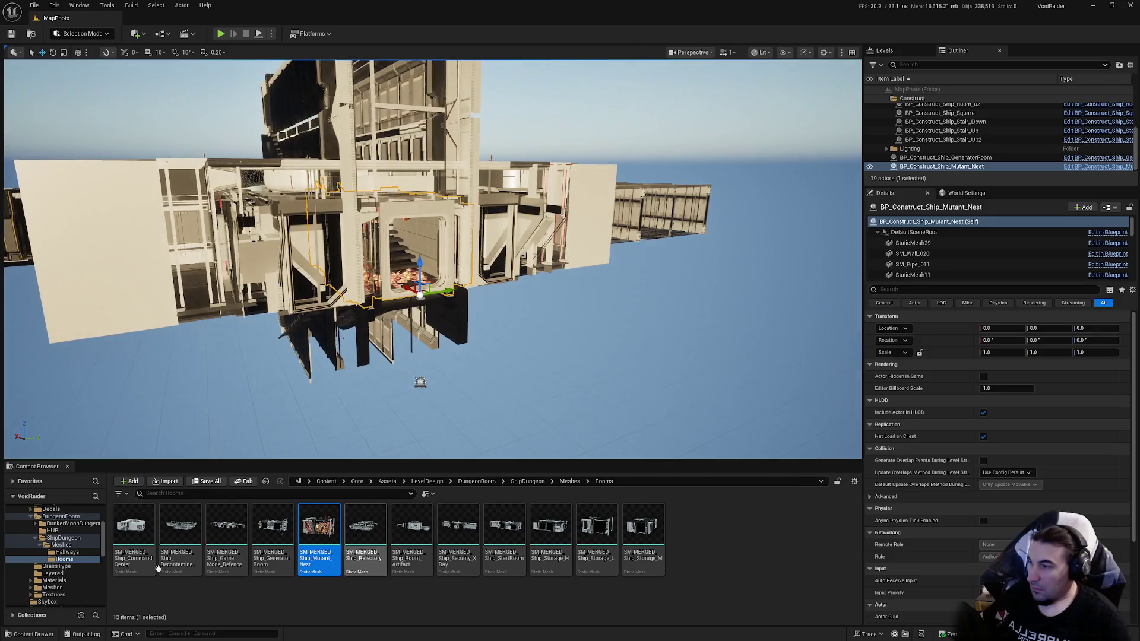
pyautogui.scroll(-5, 95, 587)
pyautogui.scroll(-3, 95, 586)
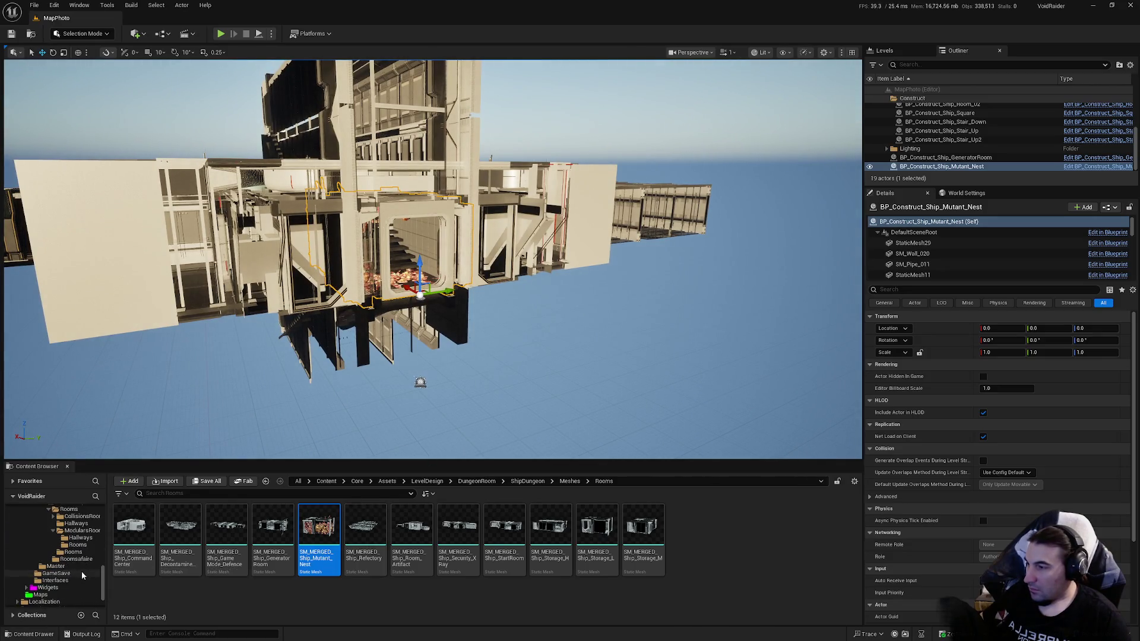
# Step: Place BP_Construct_Ship_Room_Artifact from the Rooms blueprint folder into the level
pyautogui.click(81, 538)
pyautogui.click(88, 546)
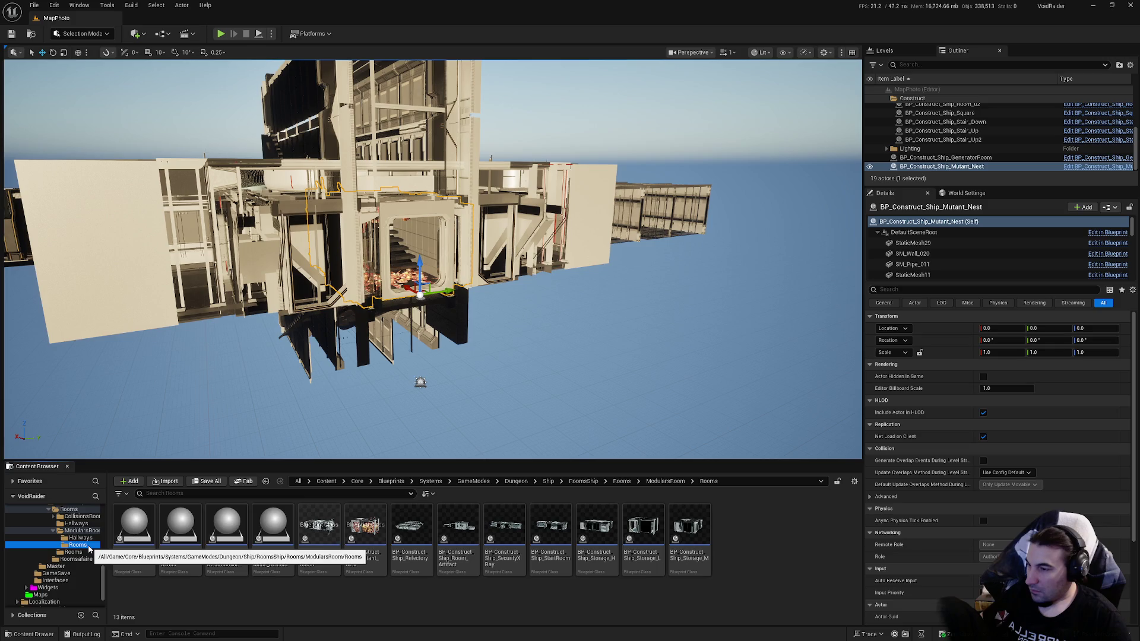
pyautogui.moveTo(453, 534); pyautogui.dragTo(533, 445)
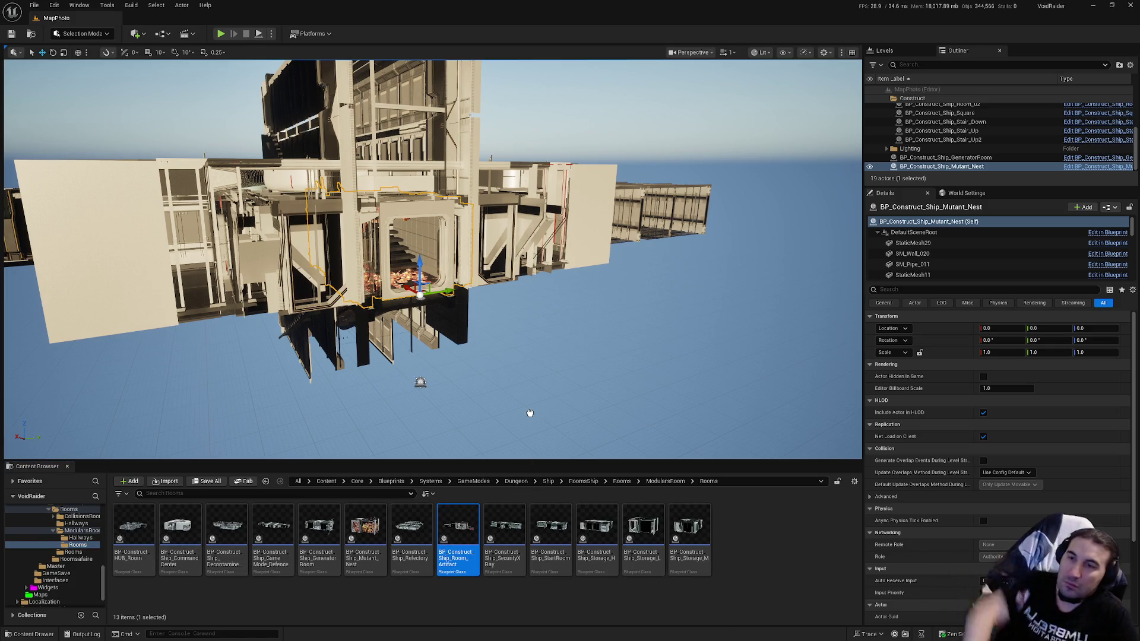
pyautogui.moveTo(531, 414); pyautogui.dragTo(530, 413)
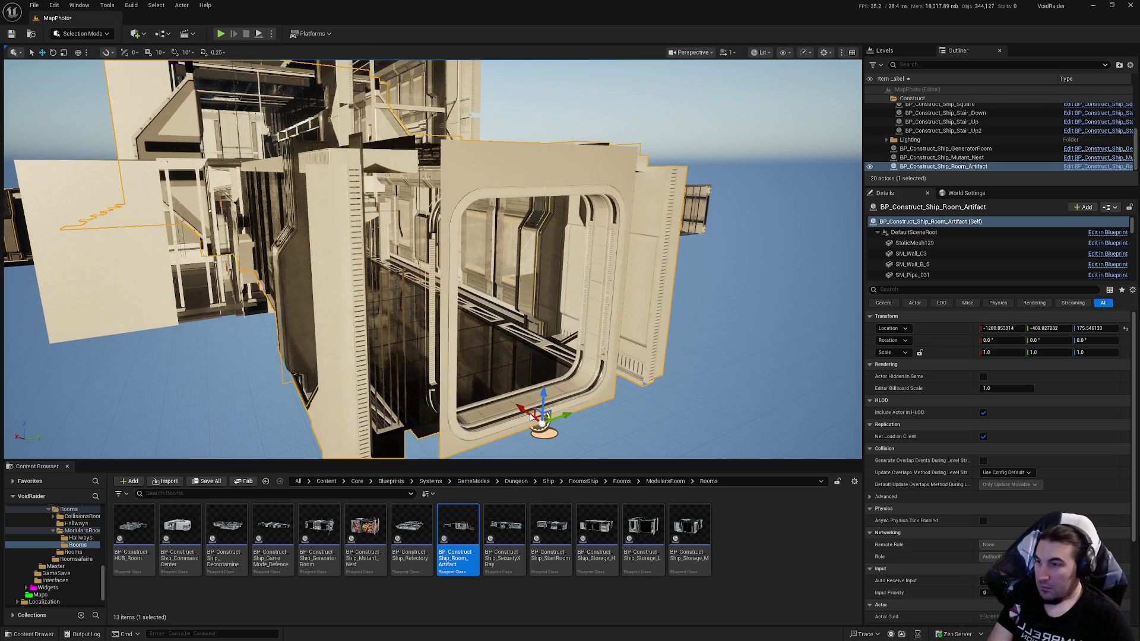
# Step: Set the room's location to X 0, Y 0, Z 0
pyautogui.click(1018, 328)
pyautogui.write('0')
pyautogui.click(1069, 329)
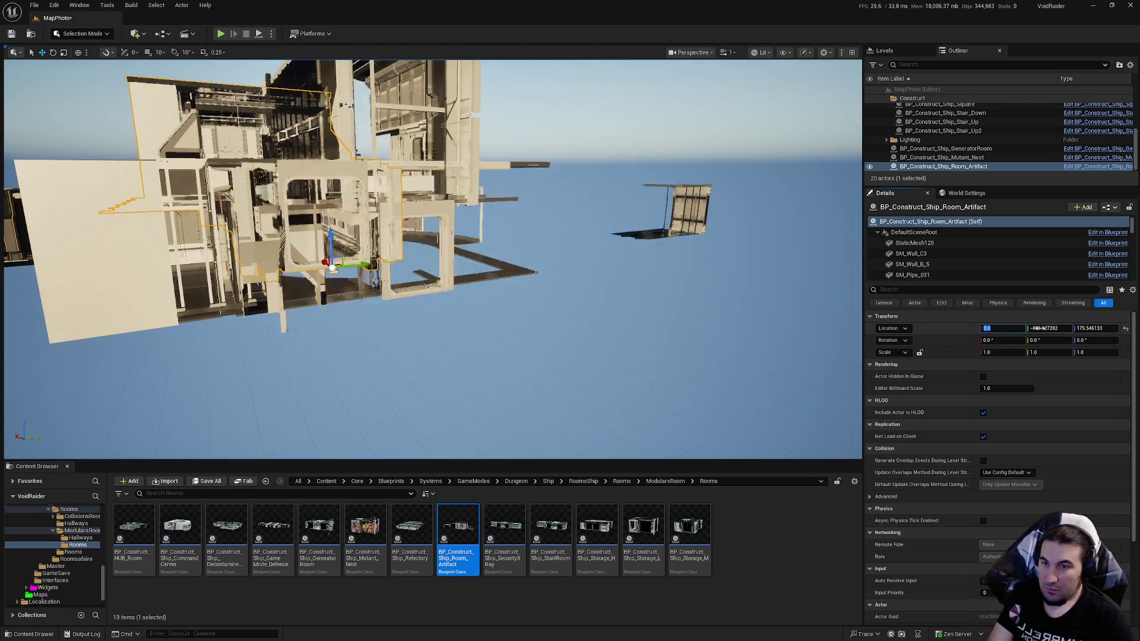
pyautogui.write('0')
pyautogui.click(1090, 329)
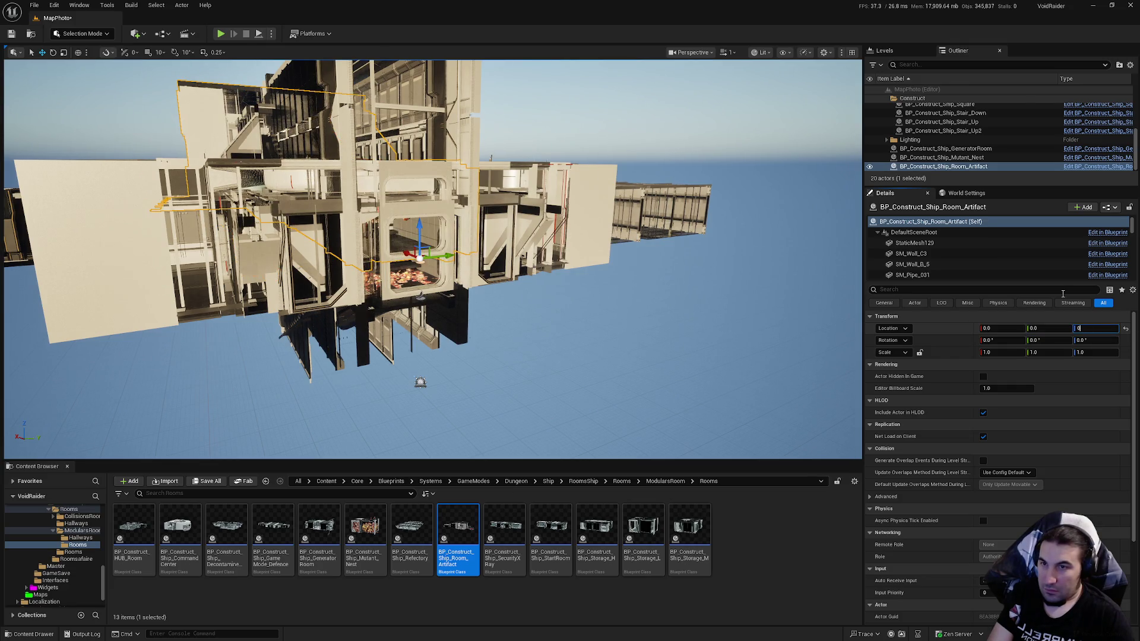
pyautogui.press('Return')
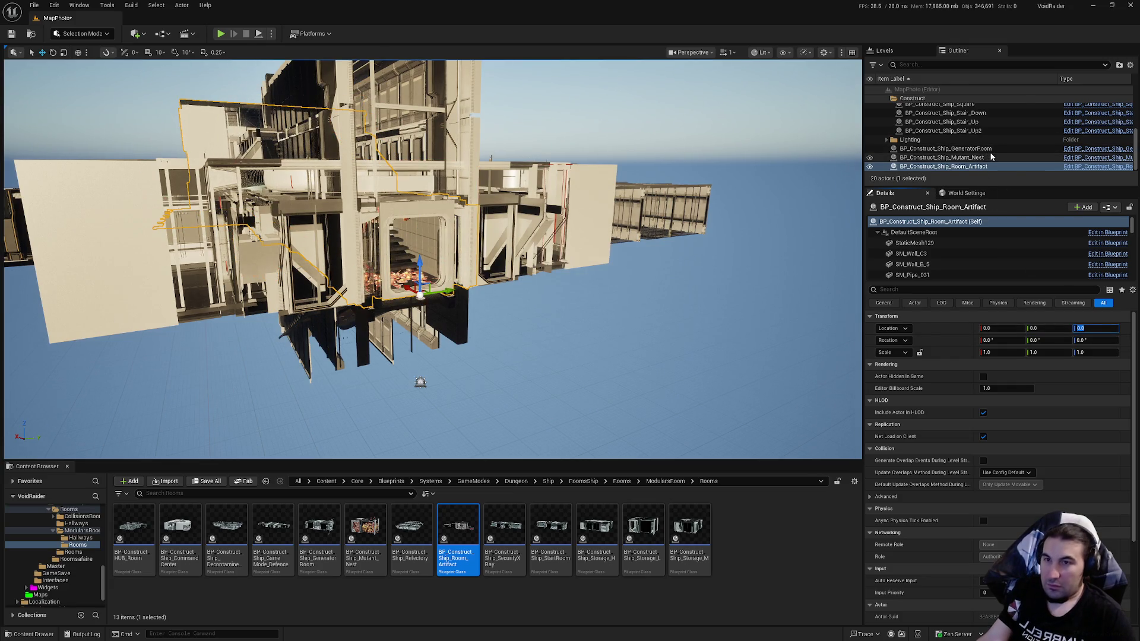
# Step: Select BP_Construct_Ship_Room_Artifact in the Outliner, frame it, and open its Room_Artifact blueprint
pyautogui.keyDown('shift'); pyautogui.click(990, 149); pyautogui.keyUp('shift')
pyautogui.moveTo(992, 157)
pyautogui.mouseDown()
pyautogui.moveTo(1000, 151)
pyautogui.moveTo(915, 99)
pyautogui.moveTo(961, 126)
pyautogui.mouseUp()
pyautogui.scroll(-3, 1012, 140)
pyautogui.click(993, 133)
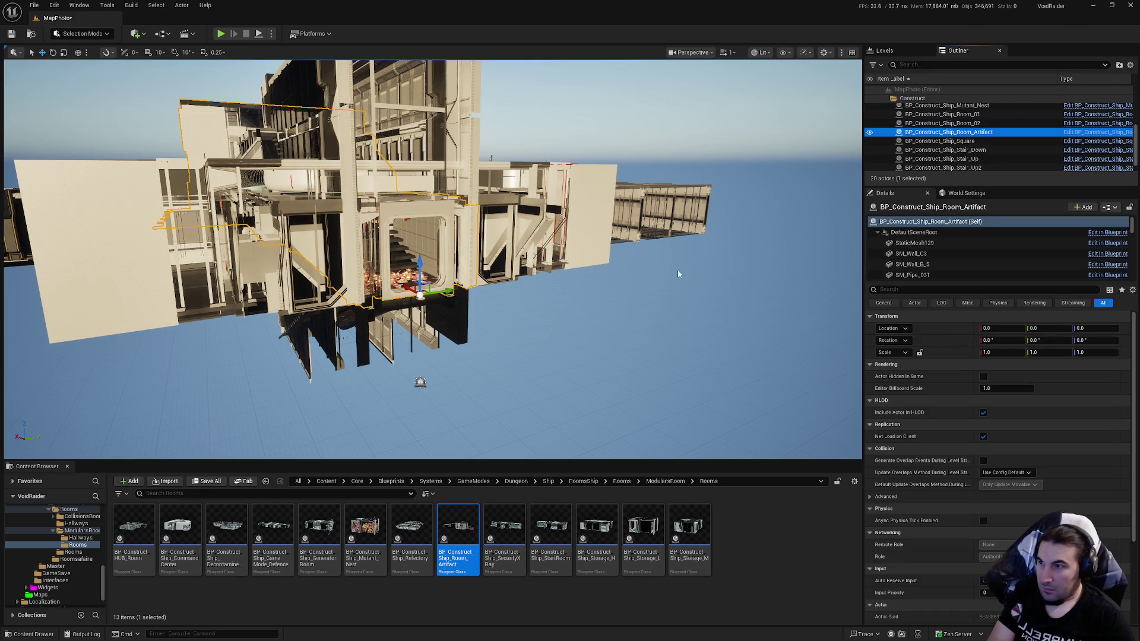
pyautogui.press('f')
pyautogui.doubleClick(456, 537)
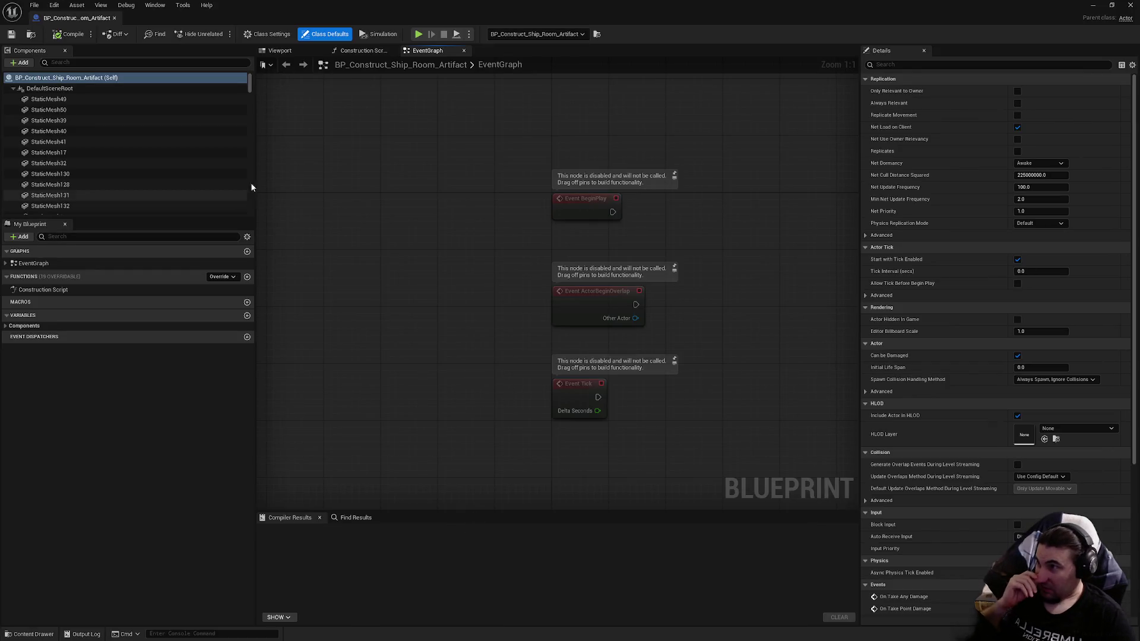
# Step: In the blueprint viewport, inspect the doorway pipes and SM_DoorWay_04, leaving its mesh unchanged
pyautogui.click(279, 52)
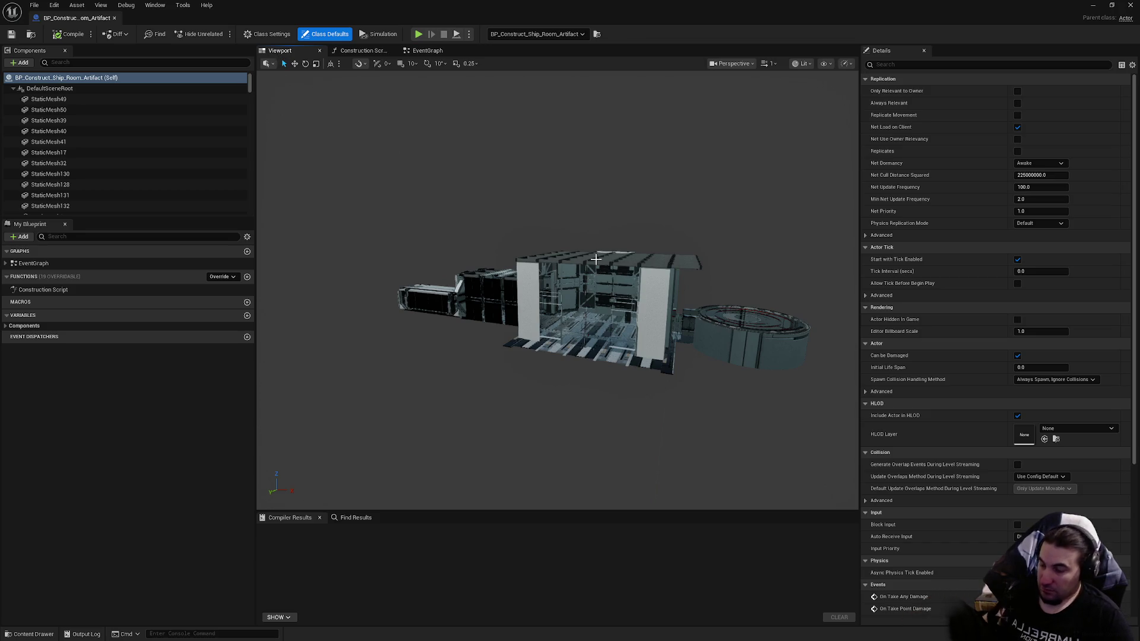
pyautogui.scroll(5, 596, 259)
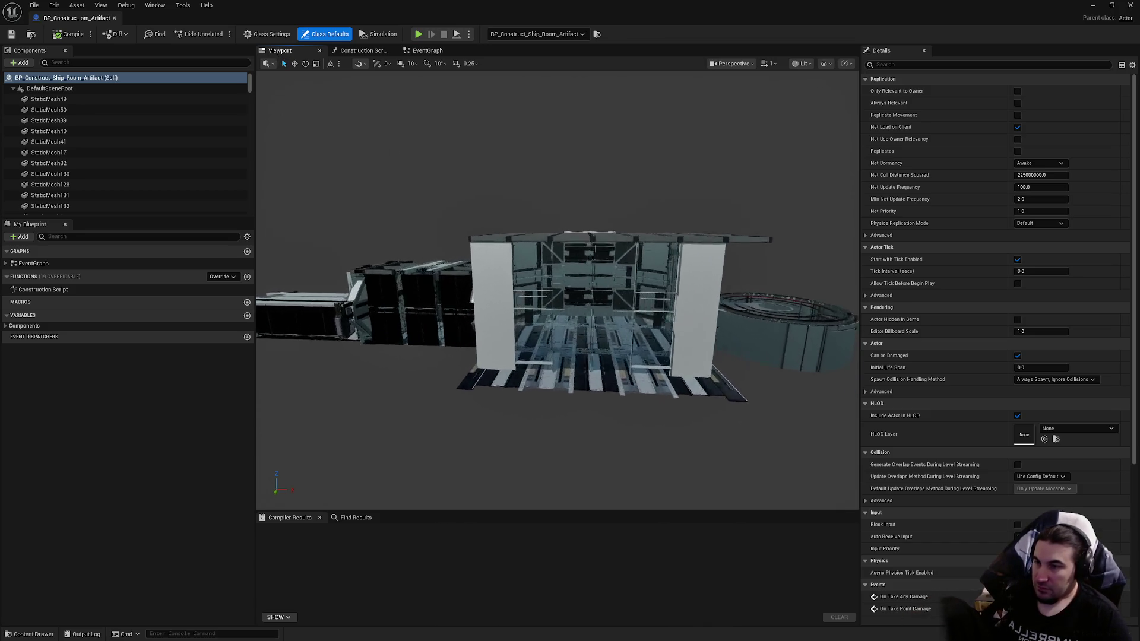
pyautogui.scroll(10, 557, 290)
pyautogui.moveTo(531, 334); pyautogui.dragTo(531, 334)
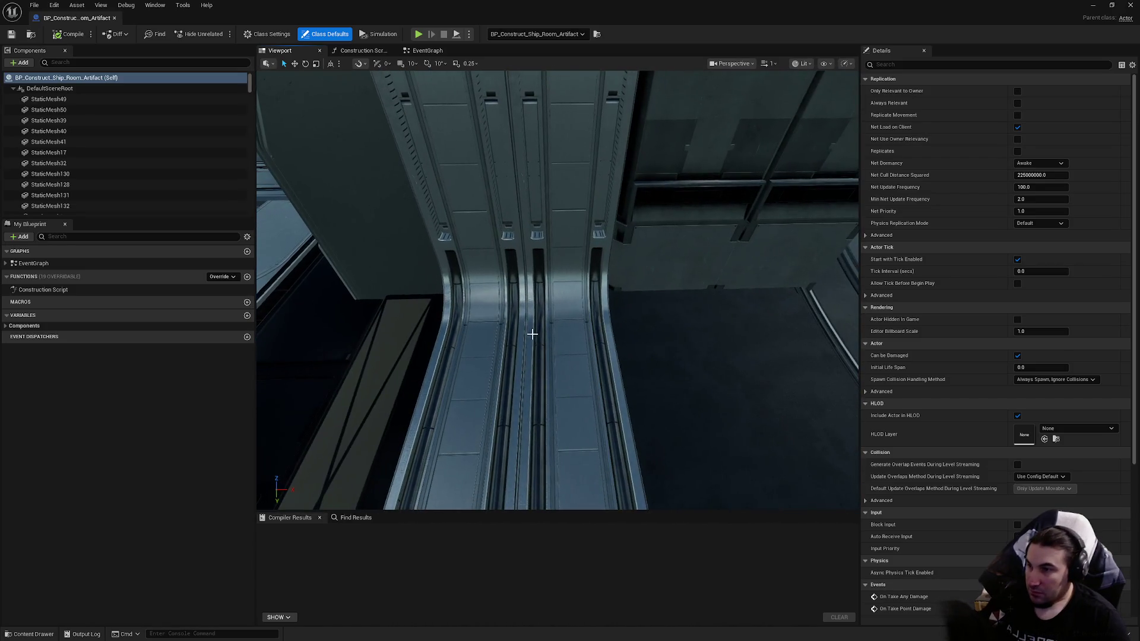
pyautogui.click(605, 358)
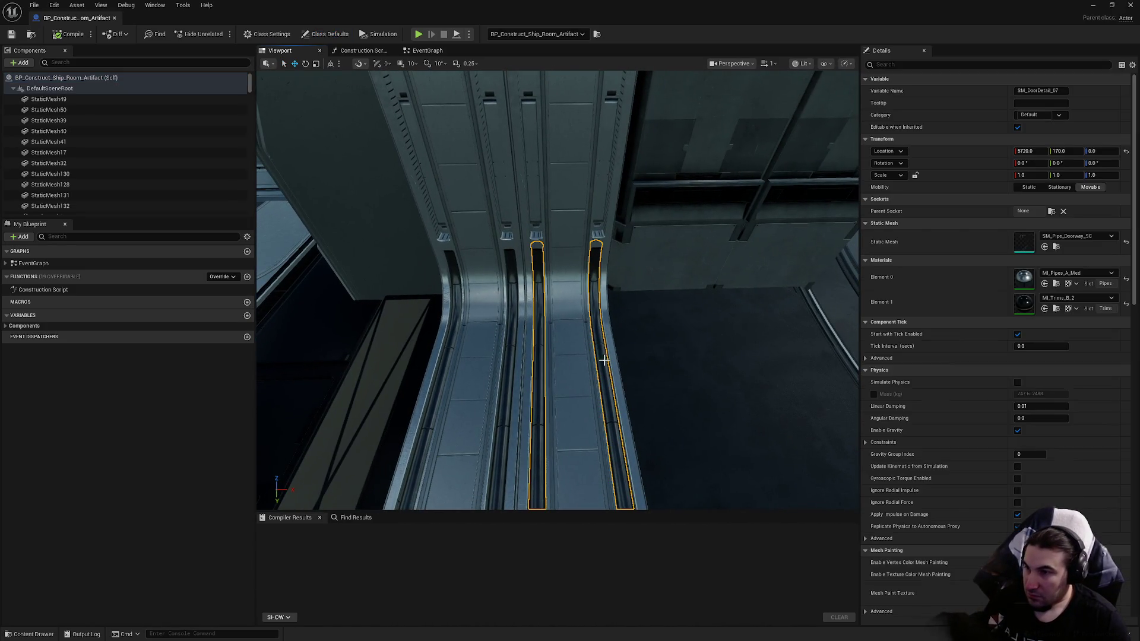
pyautogui.click(509, 352)
pyautogui.click(509, 352)
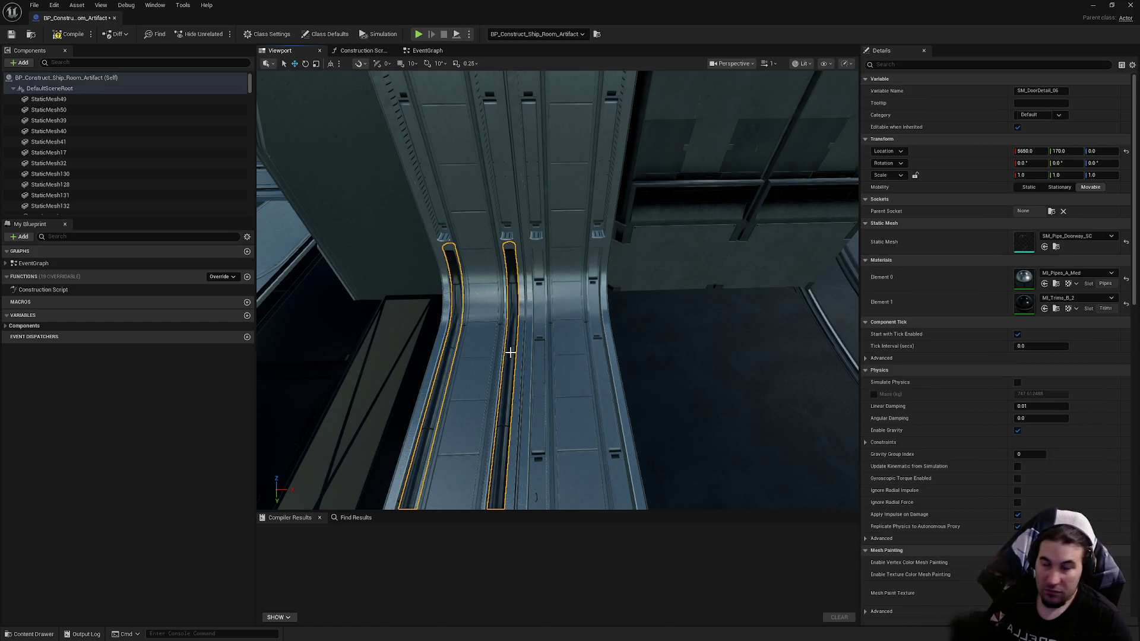
pyautogui.click(549, 350)
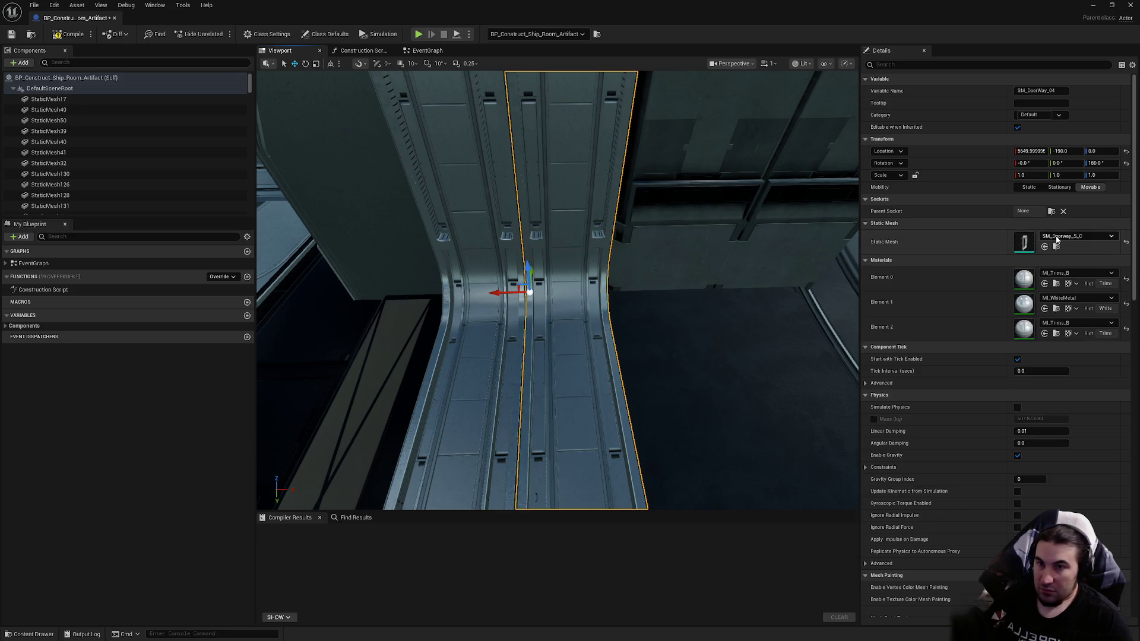
pyautogui.click(1057, 238)
pyautogui.click(594, 347)
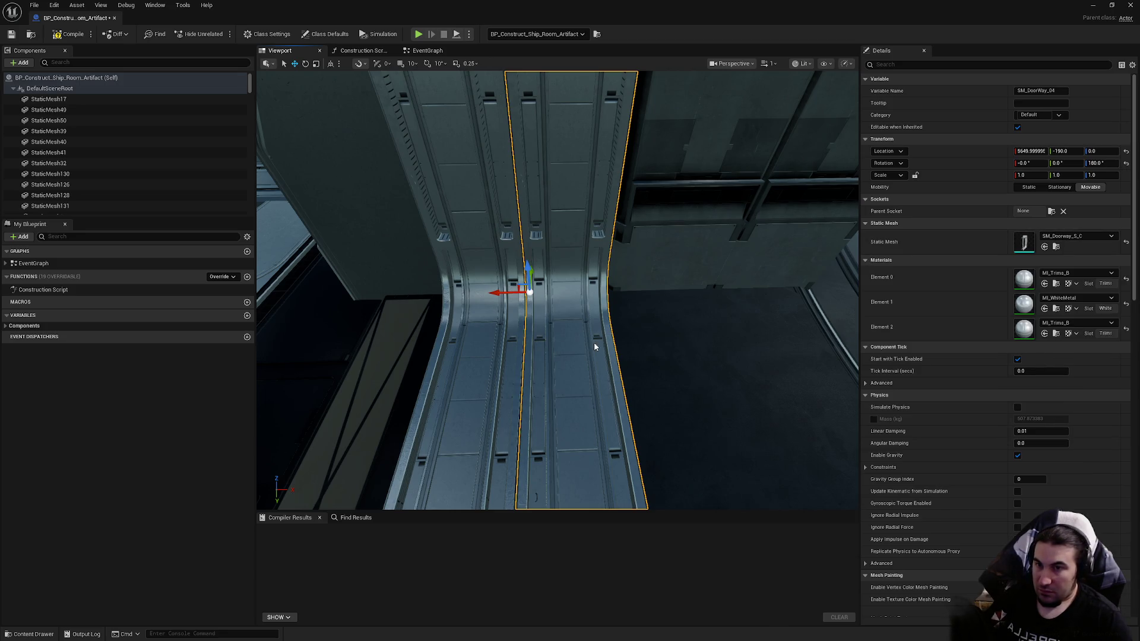
# Step: Set the left curved doorway wall's Static Mesh to SM_Doorway_S_C_Complete
pyautogui.click(461, 345)
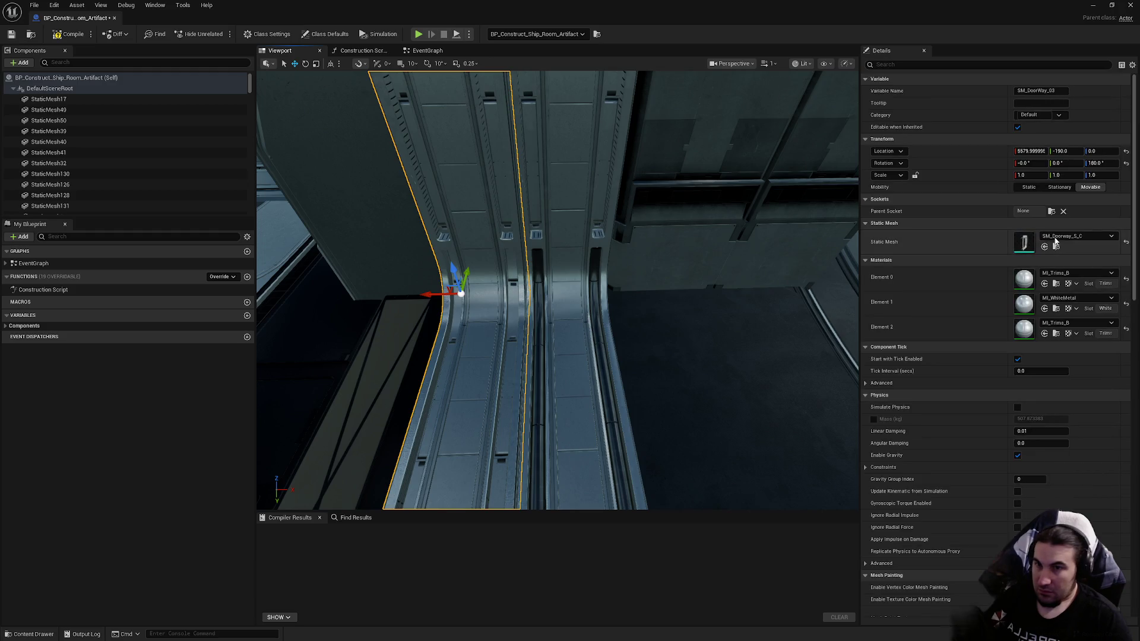
pyautogui.click(1051, 240)
pyautogui.press('Escape')
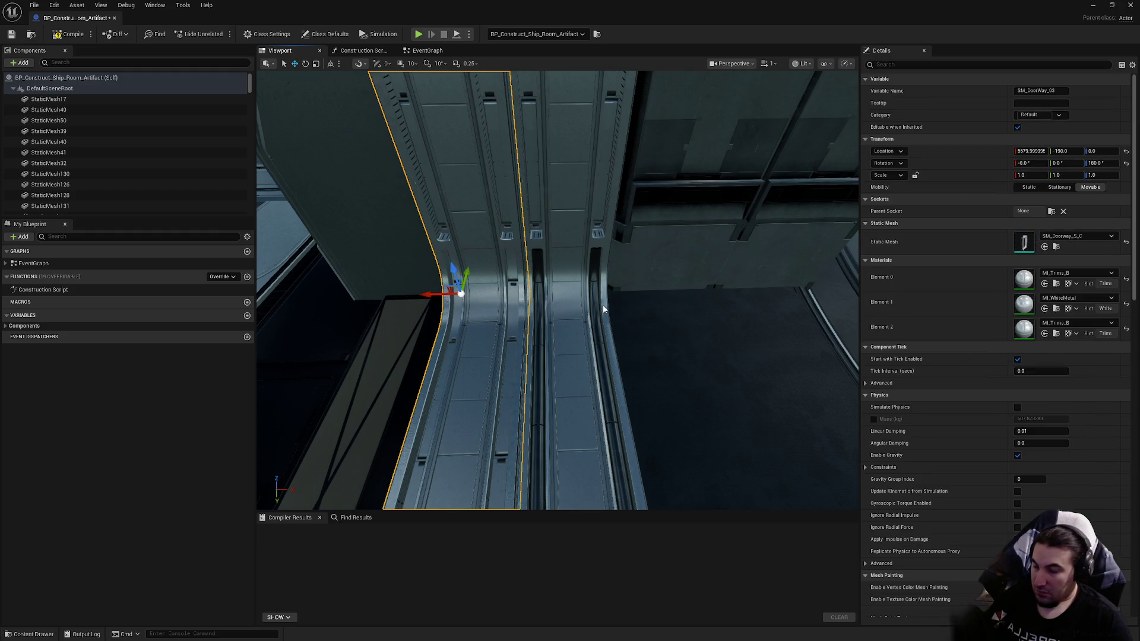
# Step: Orbit to the doorway wall and select the SM_DoorDetail_05 pipe pair and the left pipes
pyautogui.moveTo(595, 307); pyautogui.dragTo(557, 290)
pyautogui.moveTo(576, 332); pyautogui.dragTo(577, 333)
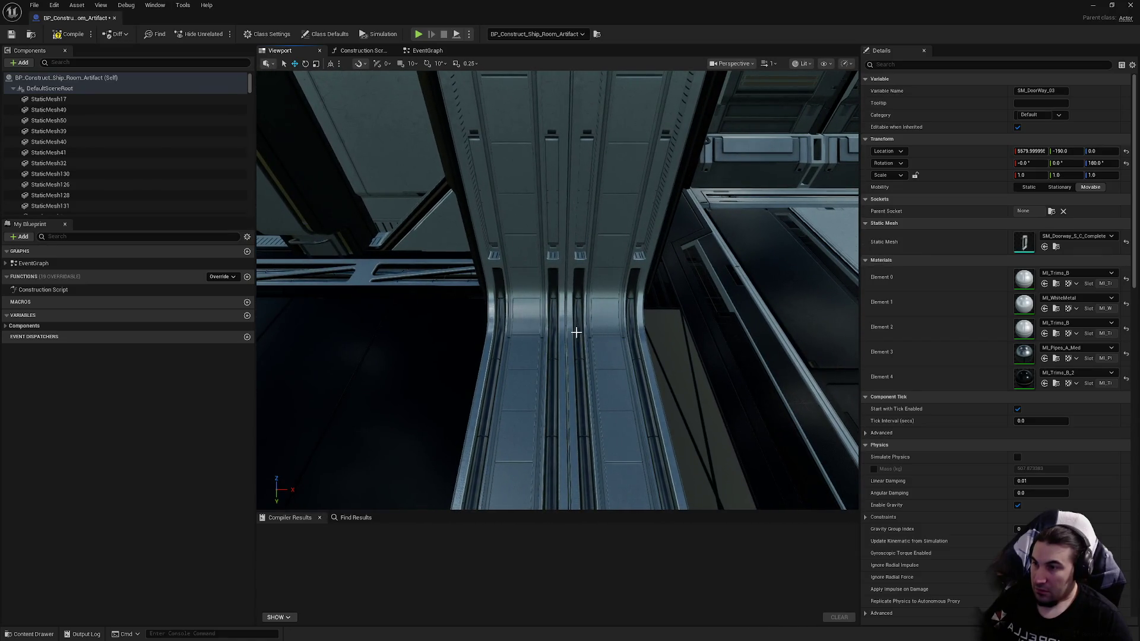
pyautogui.click(576, 332)
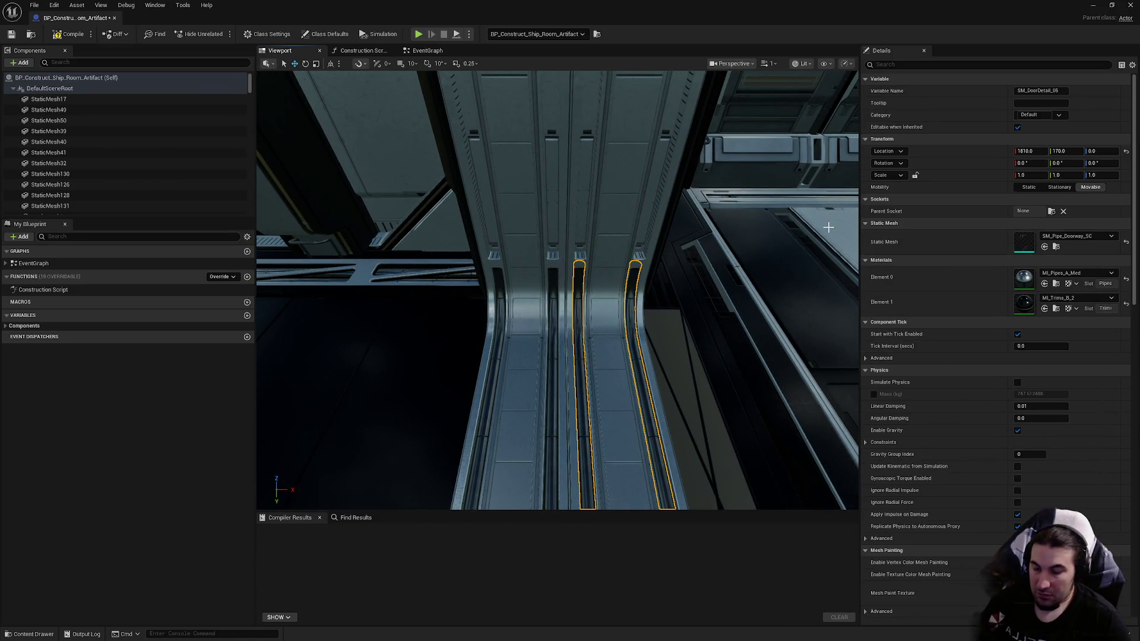
pyautogui.click(566, 325)
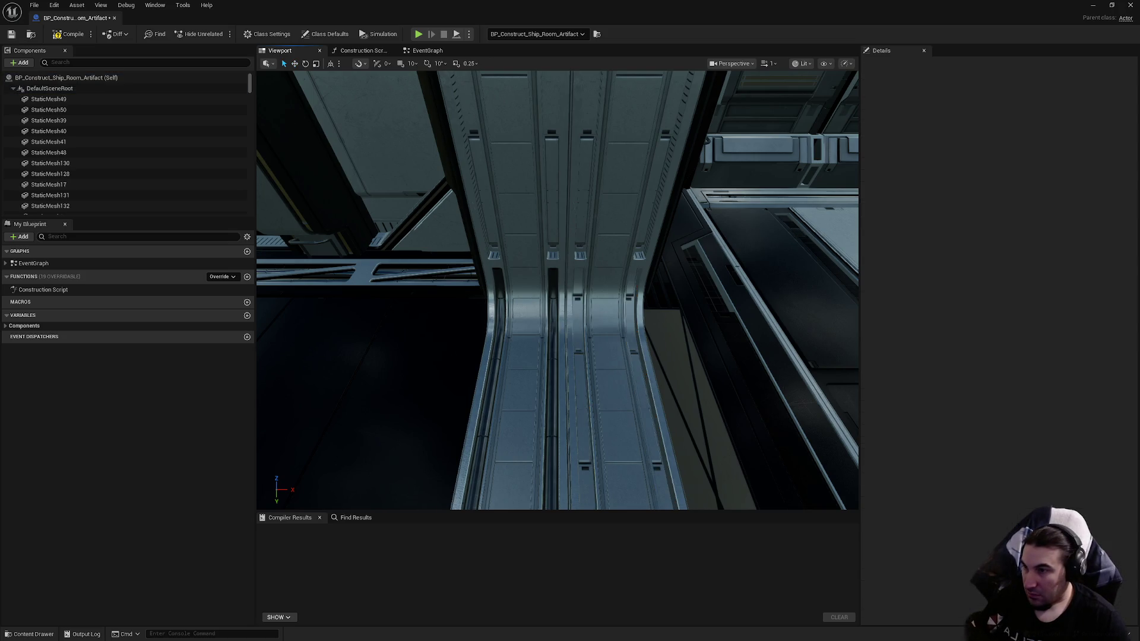
# Step: Delete the separate left pipes, leaving SM_Doorway_01's mesh unchanged
pyautogui.click(555, 330)
pyautogui.press('Delete')
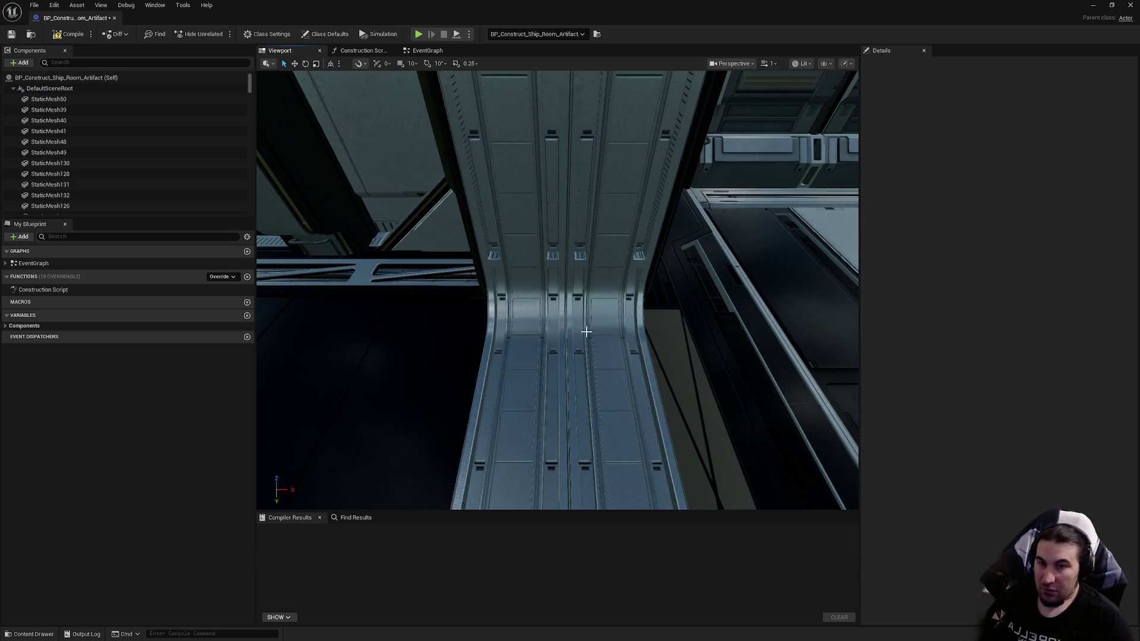
pyautogui.click(584, 332)
pyautogui.click(1078, 237)
pyautogui.press('Escape')
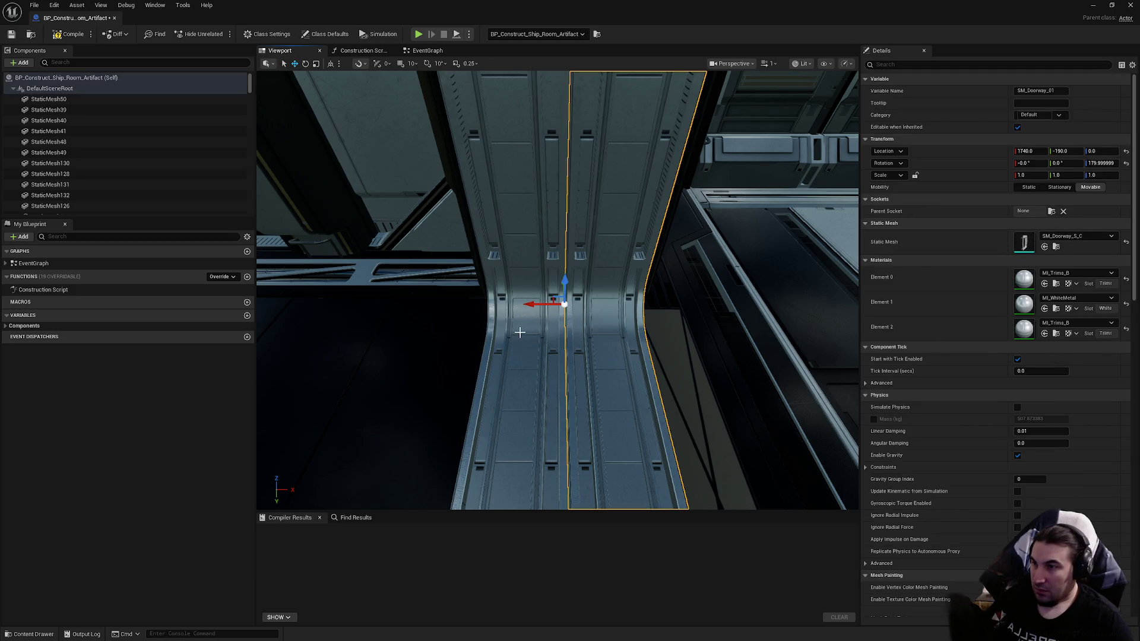
# Step: Set the left doorway half's Static Mesh to SM_Doorway_S_C_Complete
pyautogui.click(519, 333)
pyautogui.click(1088, 237)
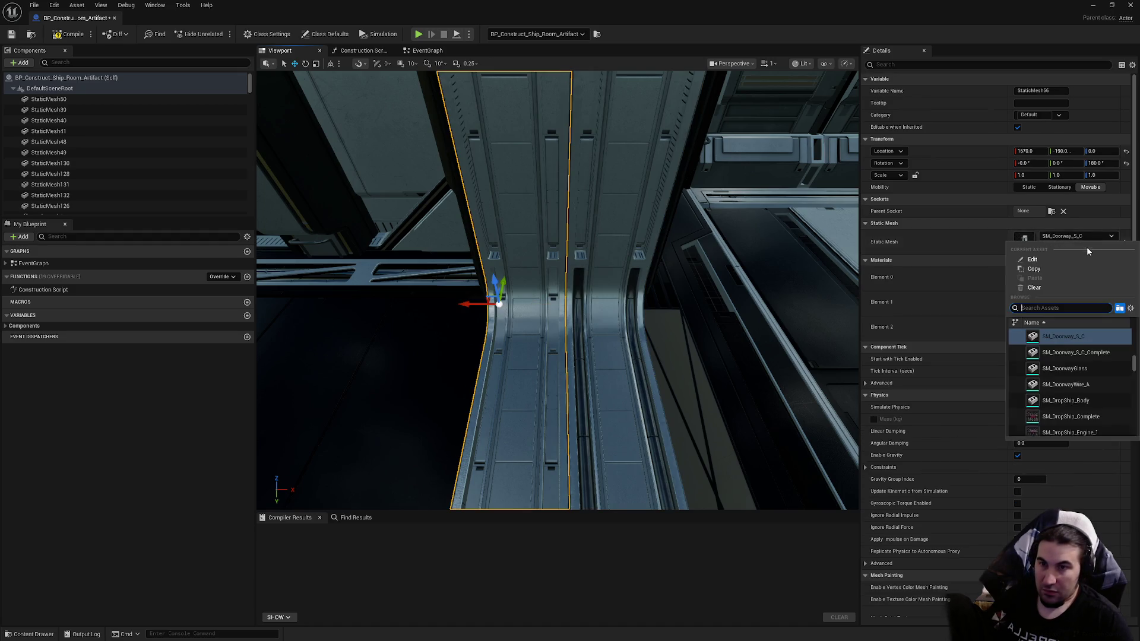
pyautogui.click(960, 330)
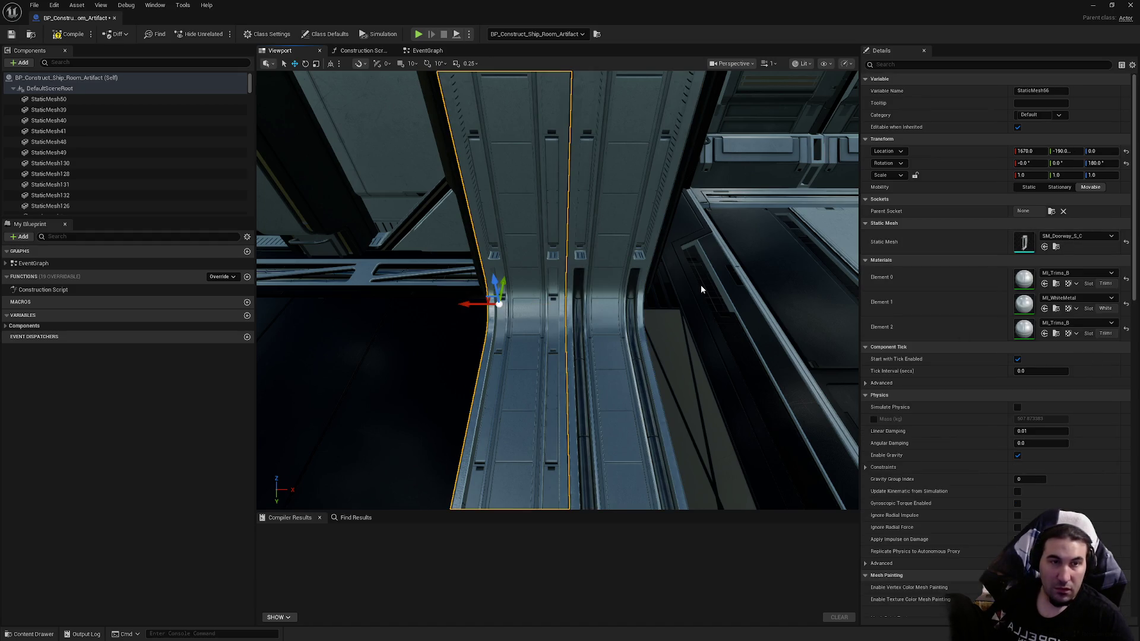
# Step: Delete the leftover pipe mesh at the doorway's curved edge
pyautogui.moveTo(433, 240); pyautogui.dragTo(488, 259)
pyautogui.moveTo(471, 363); pyautogui.dragTo(470, 364)
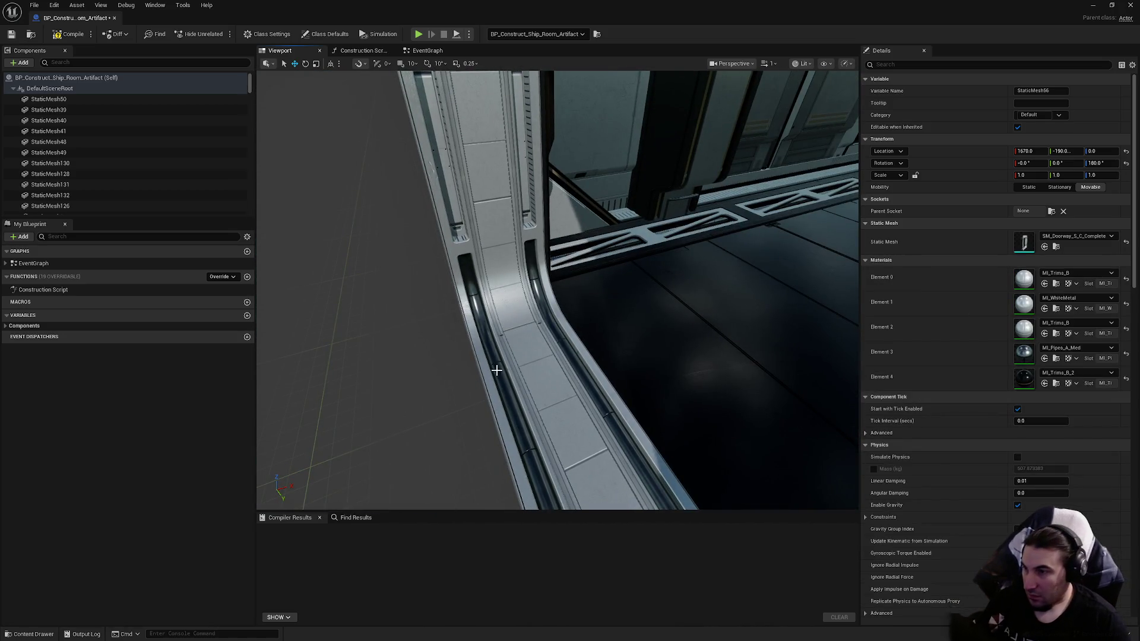
pyautogui.click(494, 364)
pyautogui.press('Delete')
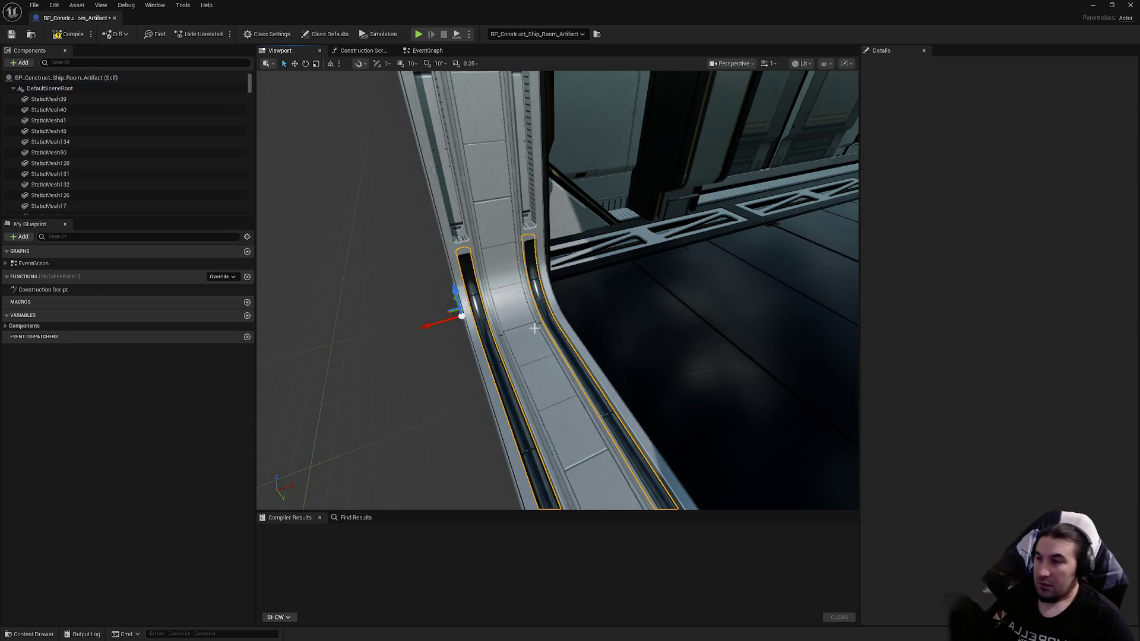
# Step: Set the remaining doorway half's Static Mesh to SM_Doorway_S_C_Complete
pyautogui.click(494, 365)
pyautogui.click(1086, 235)
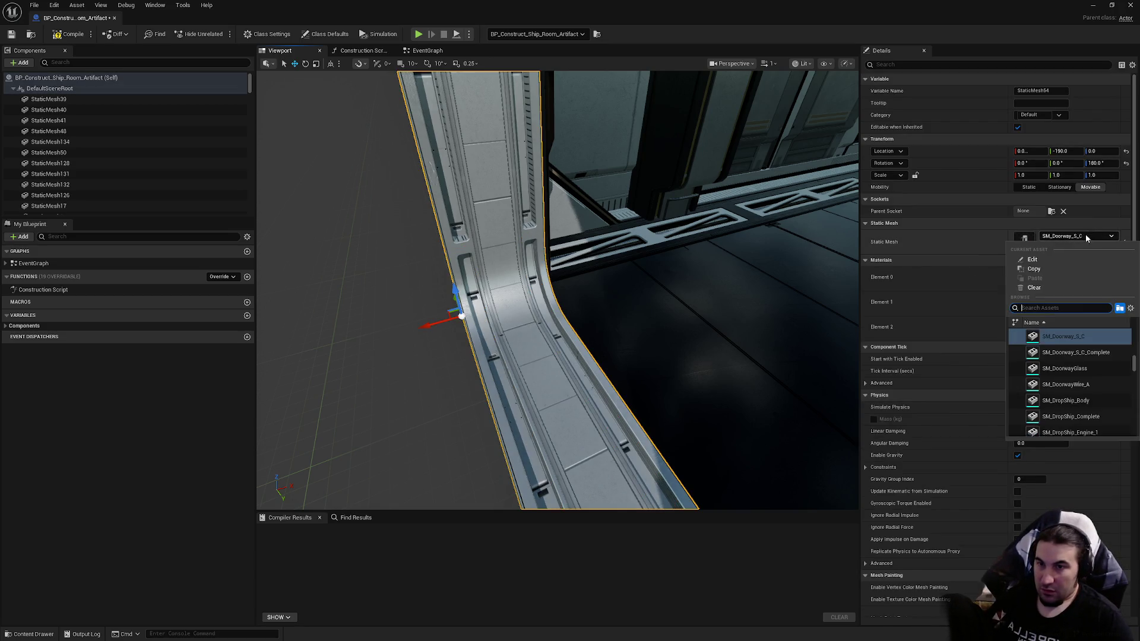
pyautogui.click(1096, 353)
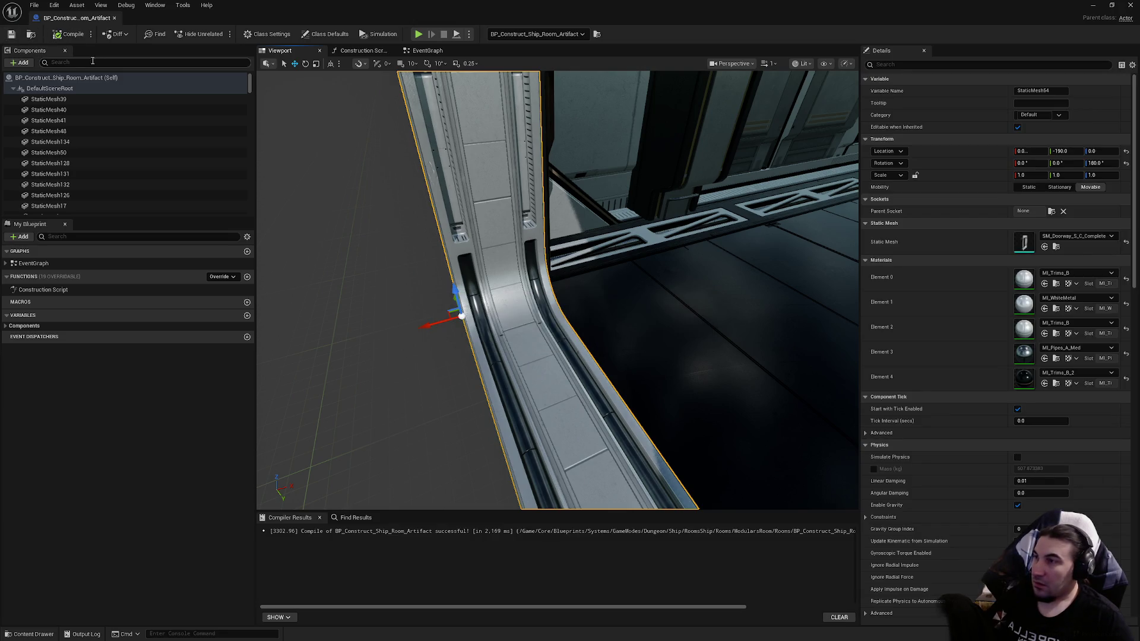
pyautogui.moveTo(465, 218); pyautogui.dragTo(472, 336)
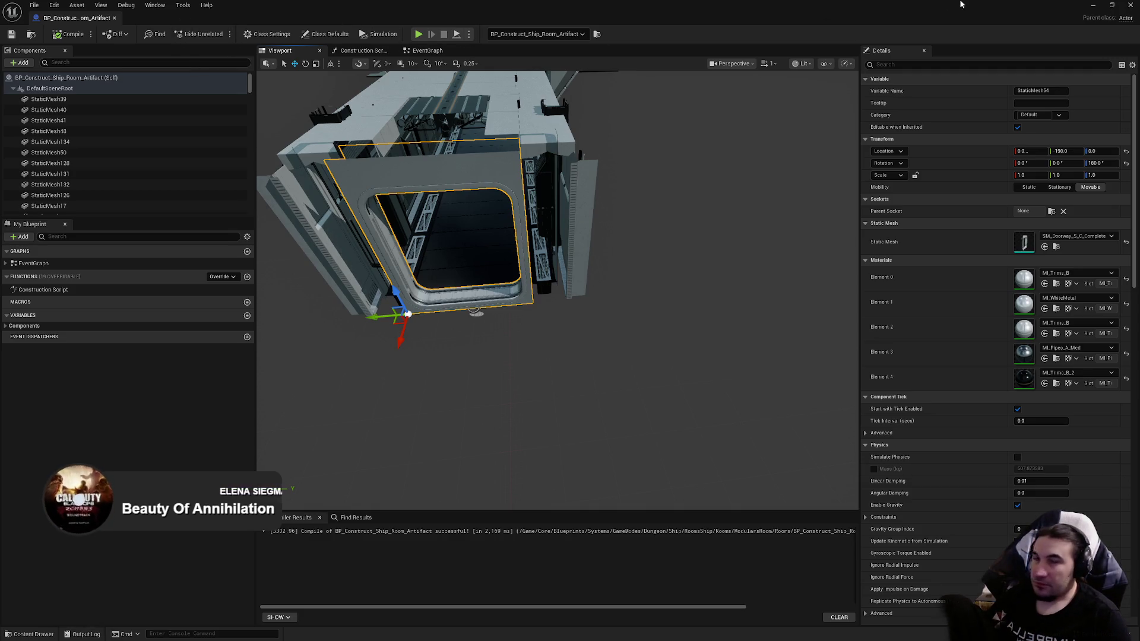
# Step: Close the Room_Artifact Blueprint editor window
pyautogui.click(1130, 8)
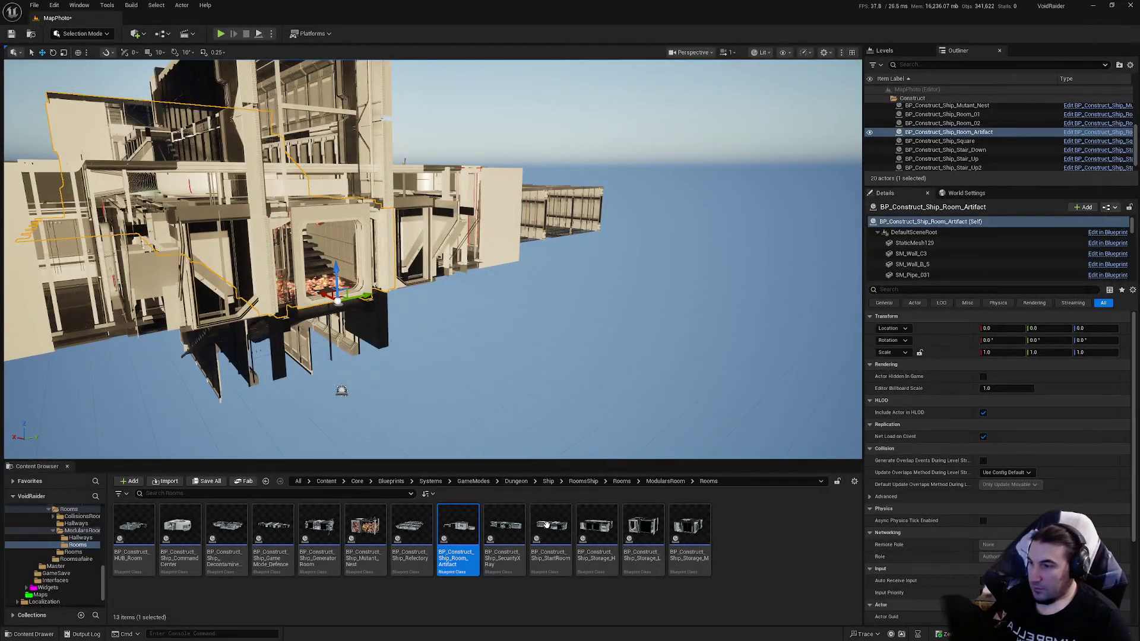
# Step: Select BP_Construct_Ship_Room_Artifact and start Merge Actors from the Tools menu
pyautogui.click(973, 115)
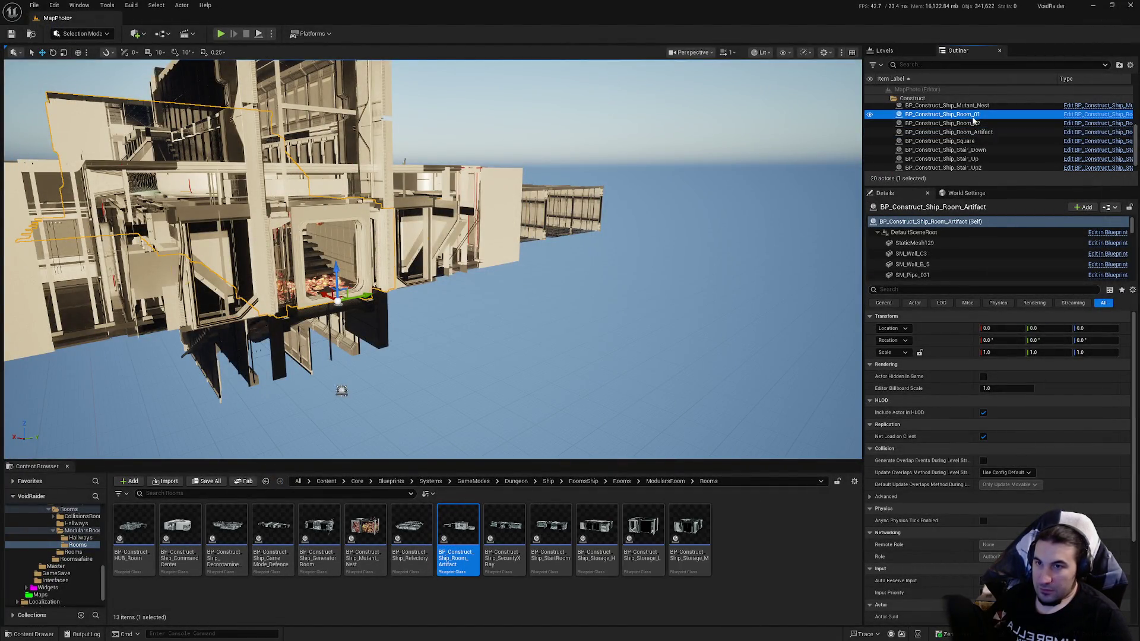
pyautogui.click(983, 132)
pyautogui.click(102, 6)
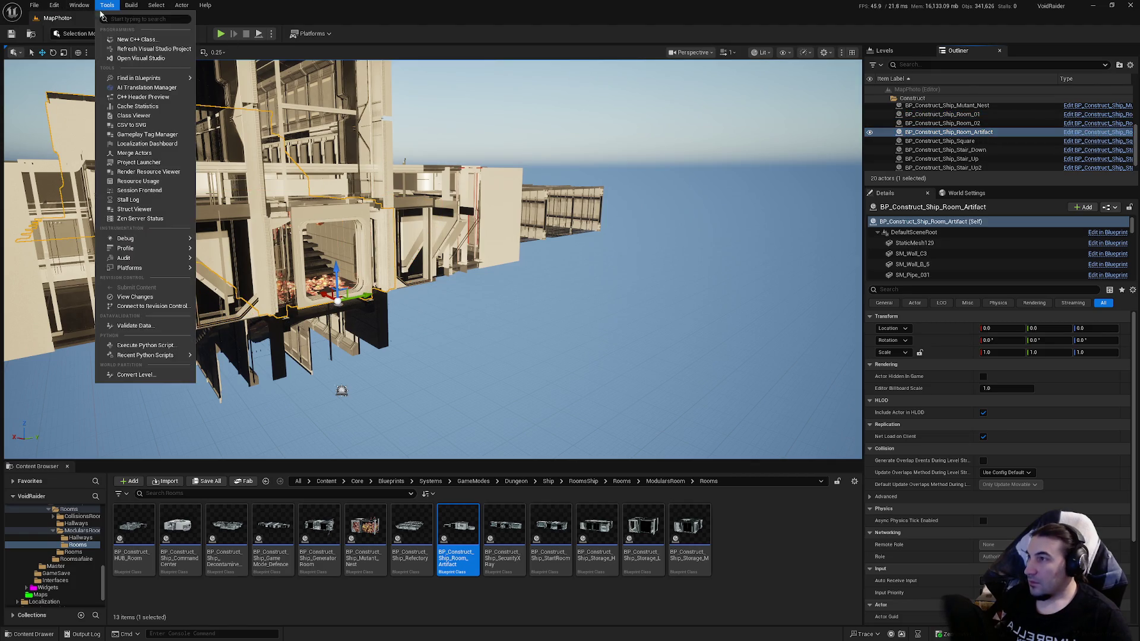
pyautogui.click(137, 153)
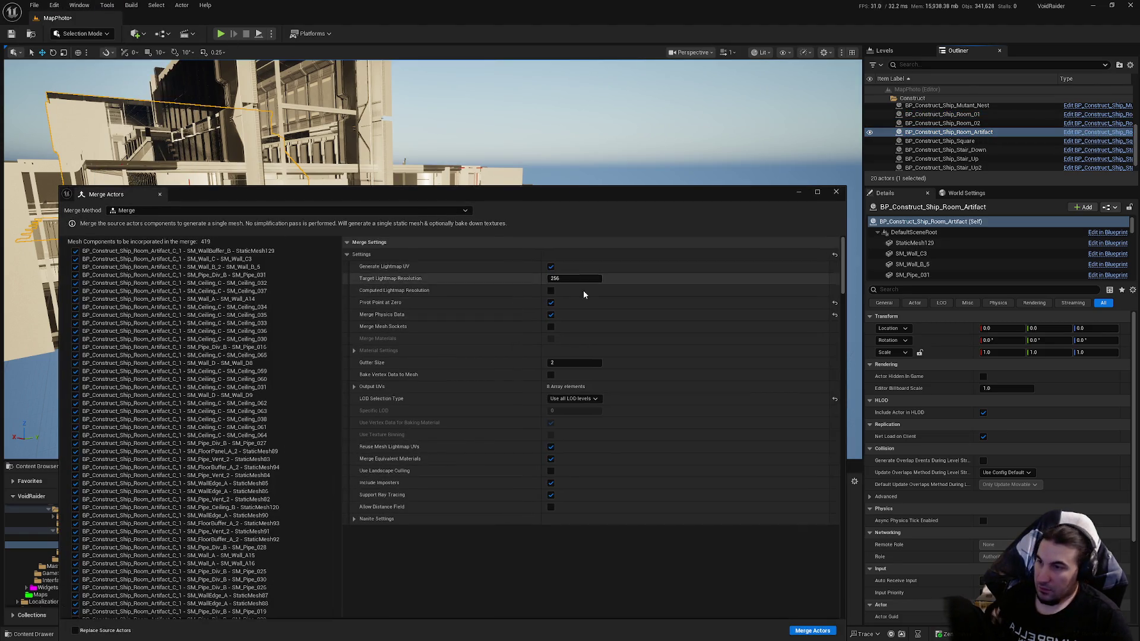
pyautogui.click(815, 633)
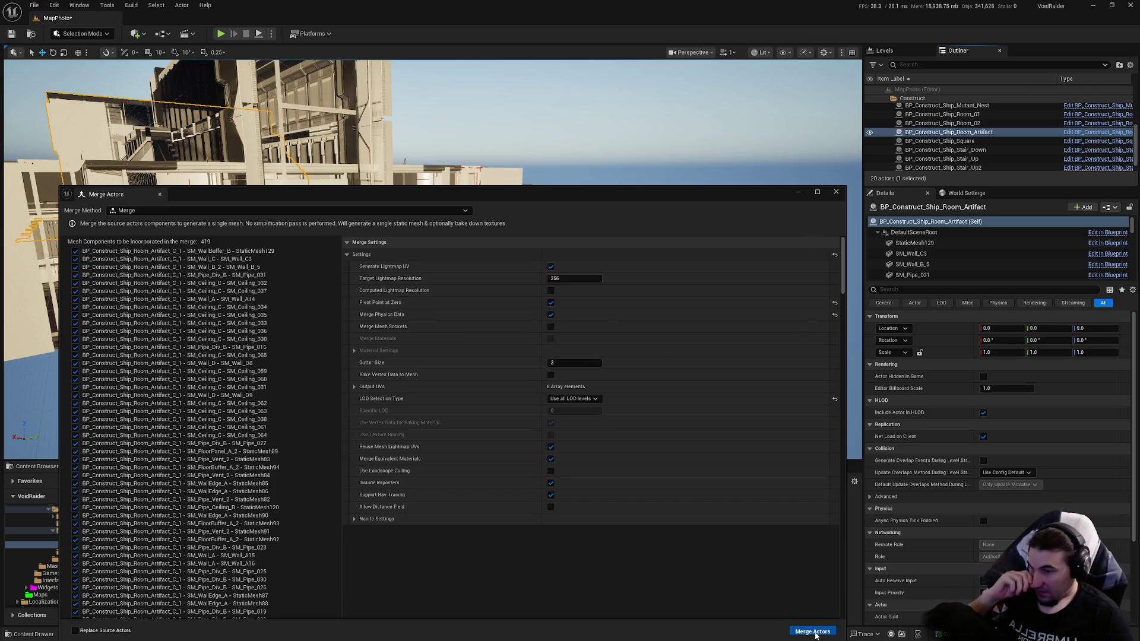
# Step: Browse to Core/Assets/LevelDesign/DungeonRoom/ShipDungeon/Meshes/Rooms as the save location
pyautogui.doubleClick(525, 250)
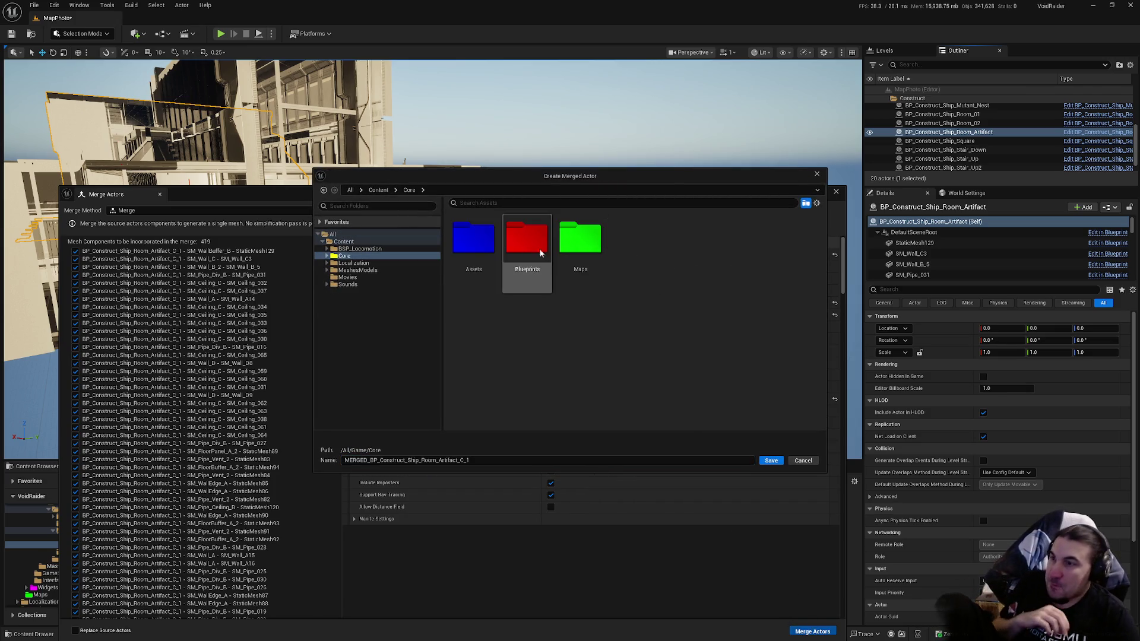
pyautogui.doubleClick(473, 240)
pyautogui.click(742, 251)
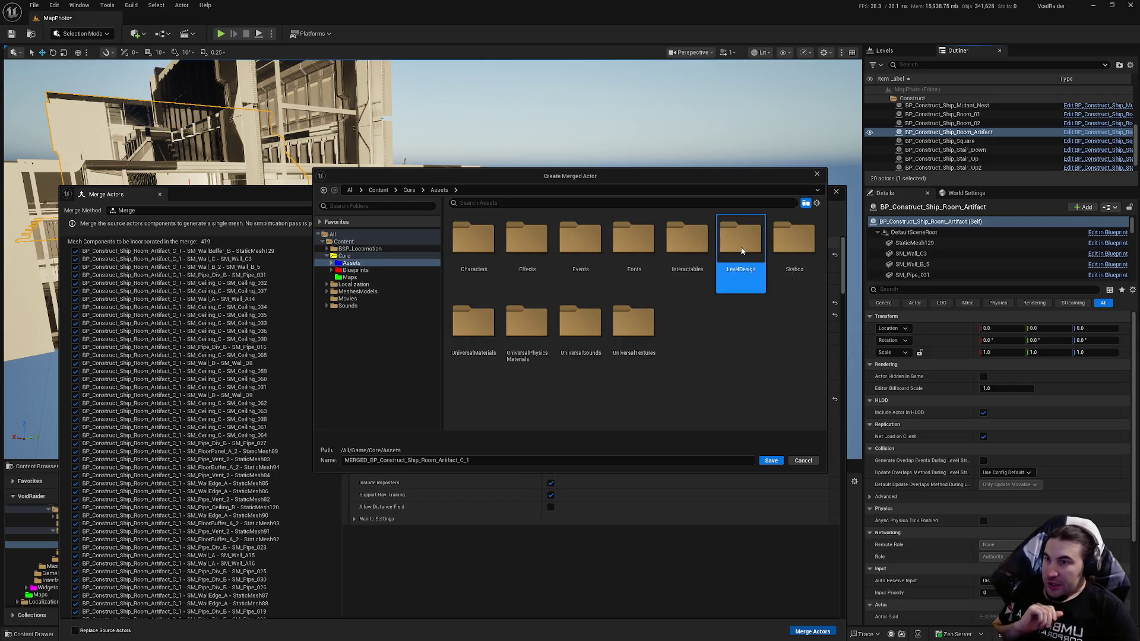
pyautogui.doubleClick(742, 251)
pyautogui.doubleClick(596, 250)
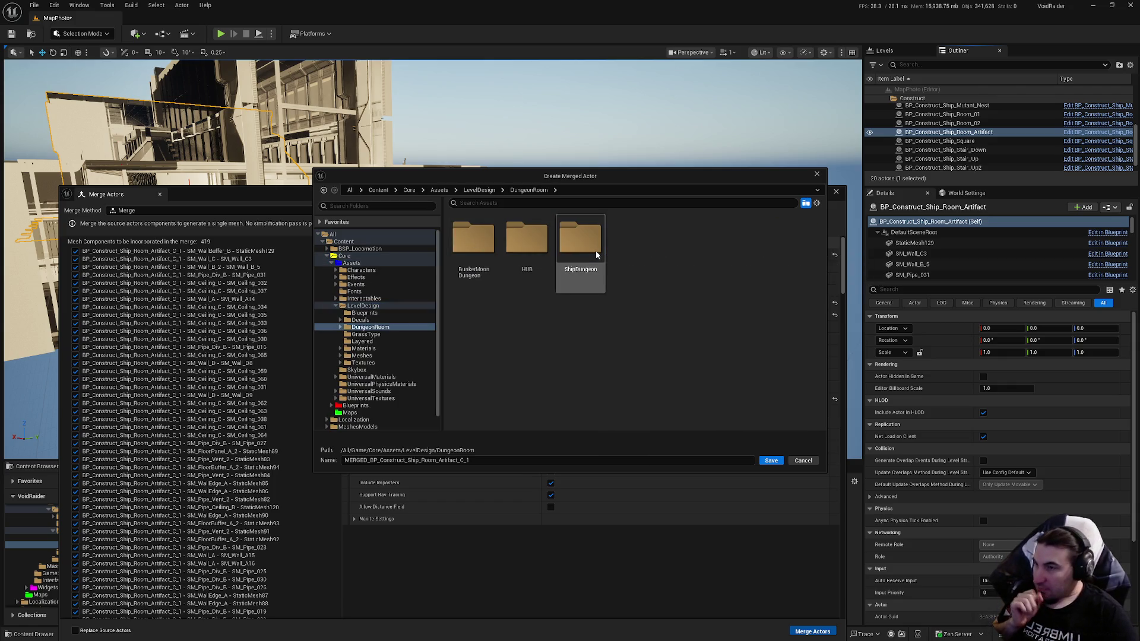
pyautogui.doubleClick(596, 250)
pyautogui.doubleClick(489, 251)
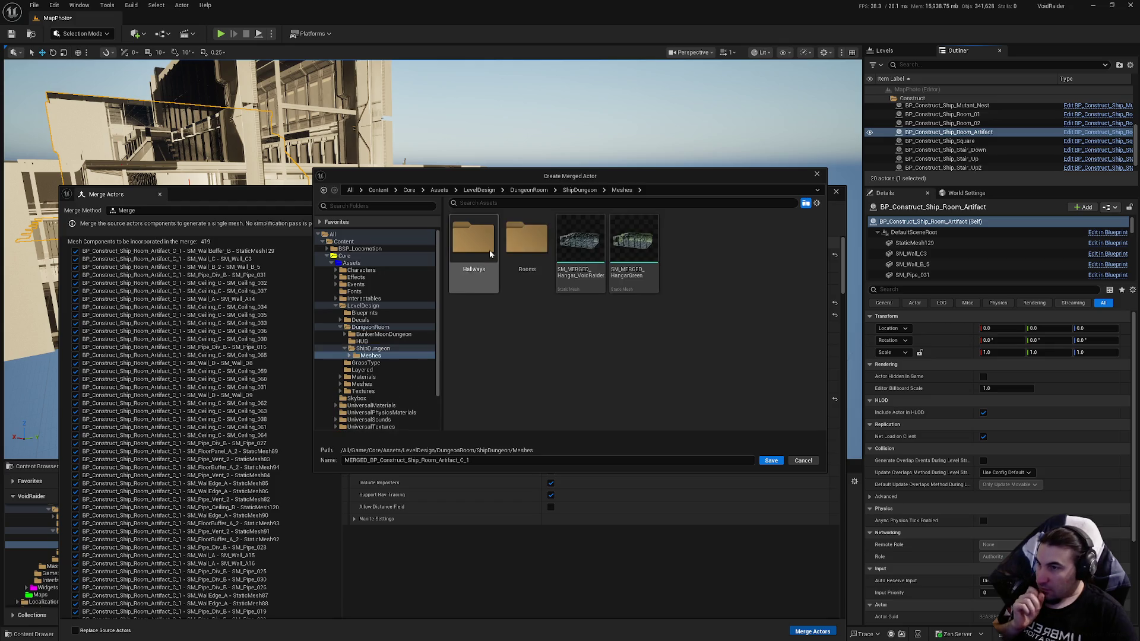
pyautogui.doubleClick(527, 277)
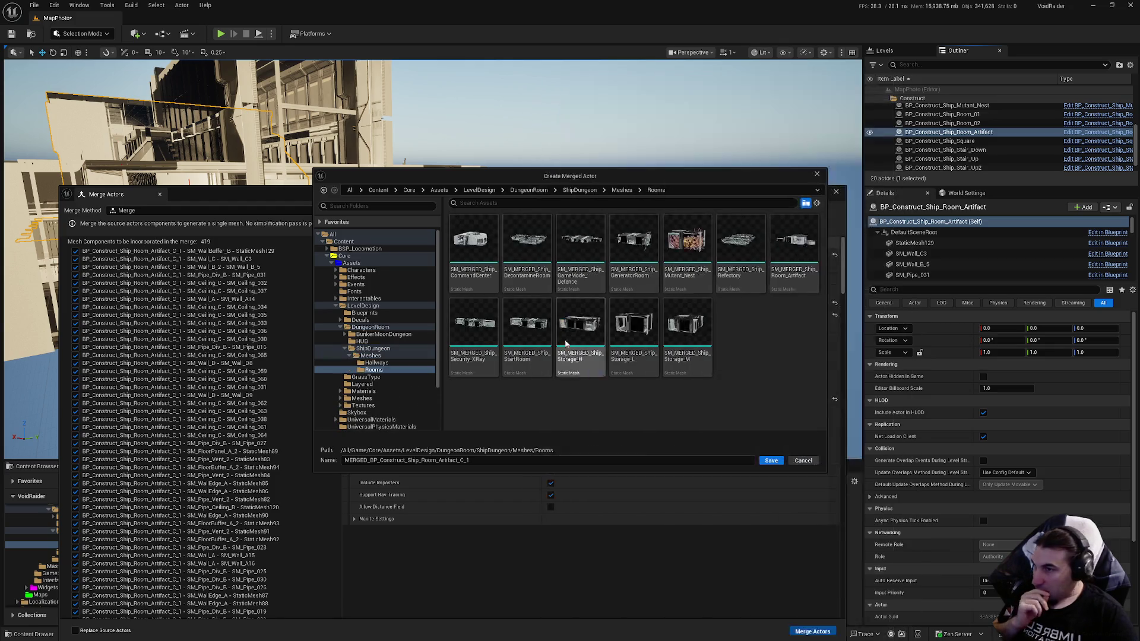
# Step: Name the merged mesh SM_MERGED_Ship_Room_Artifact from the existing Room_Artifact mesh name
pyautogui.click(794, 243)
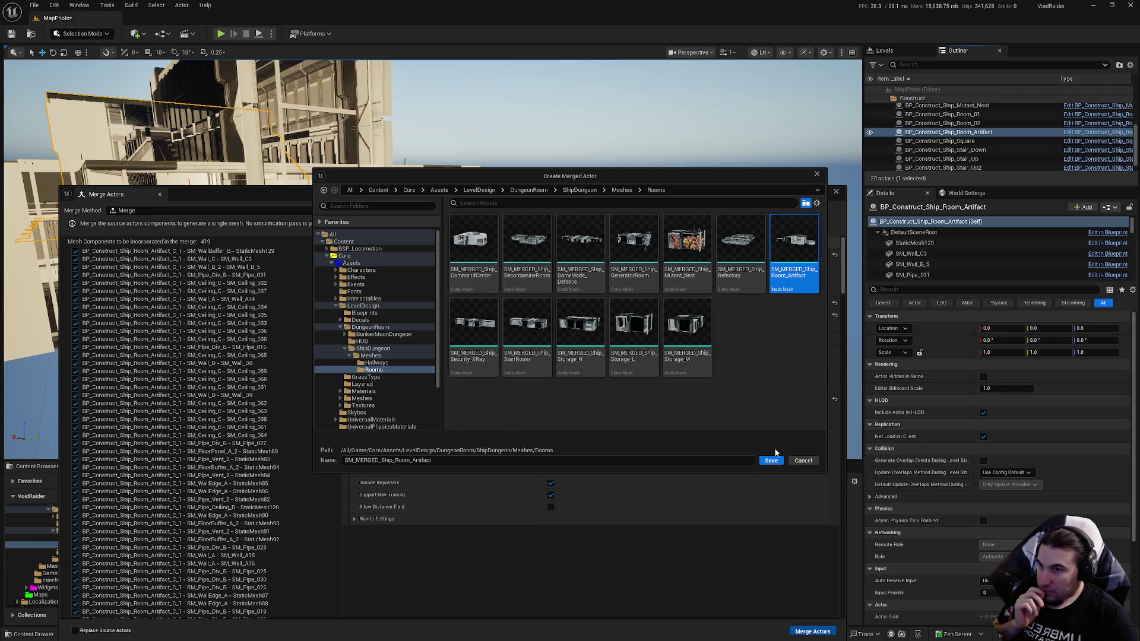
pyautogui.click(356, 461)
pyautogui.press('BackSpace')
pyautogui.press('BackSpace')
pyautogui.press('BackSpace')
pyautogui.click(767, 405)
# Step: Save the merged SM_MERGED_Ship_Room_Artifact mesh and close the Merge Actors window once merging finishes
pyautogui.click(773, 461)
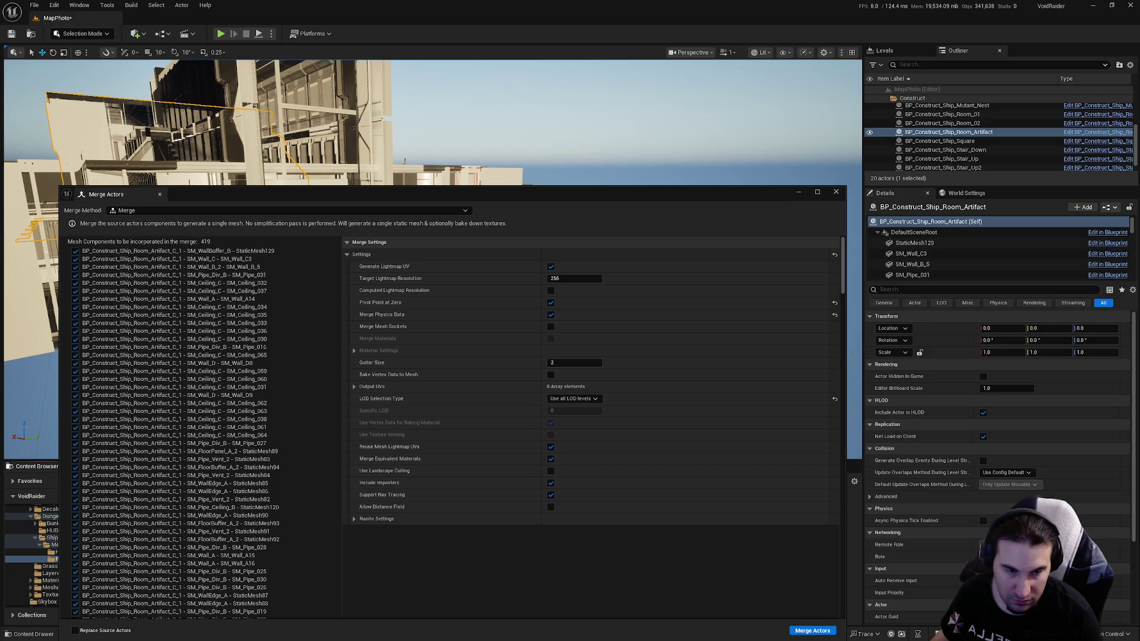
pyautogui.press('super')
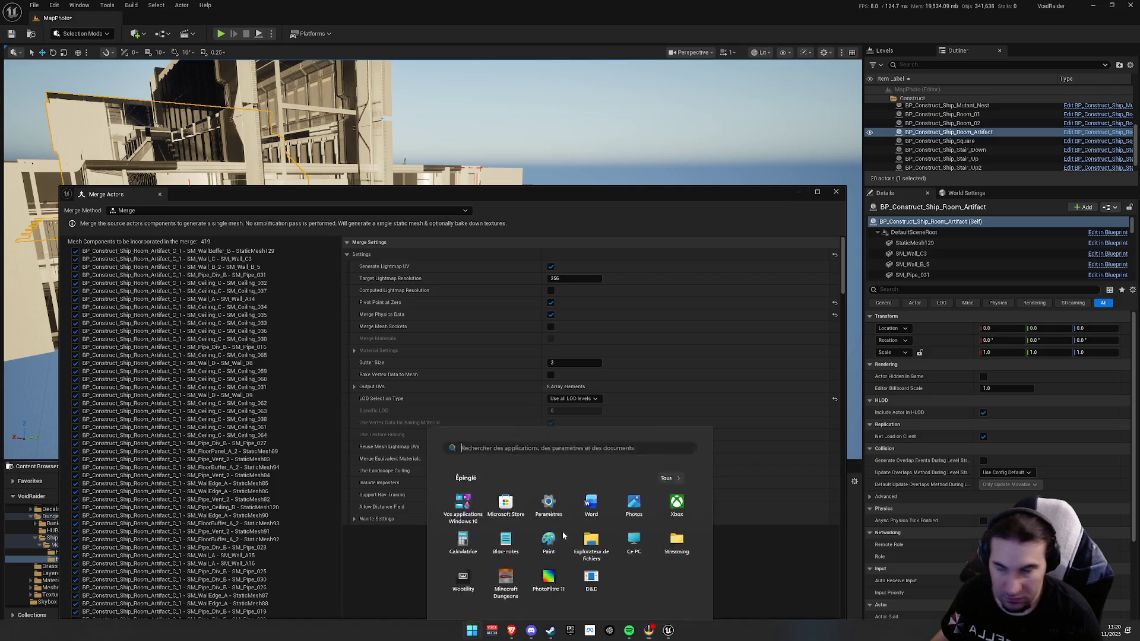
pyautogui.click(706, 613)
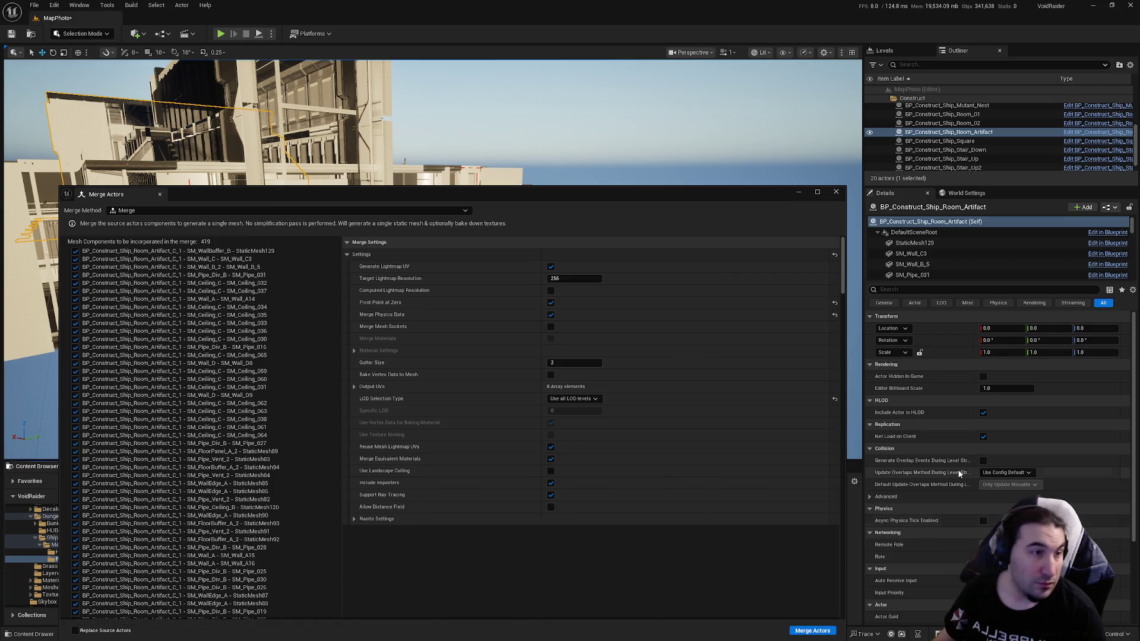
pyautogui.moveTo(960, 473)
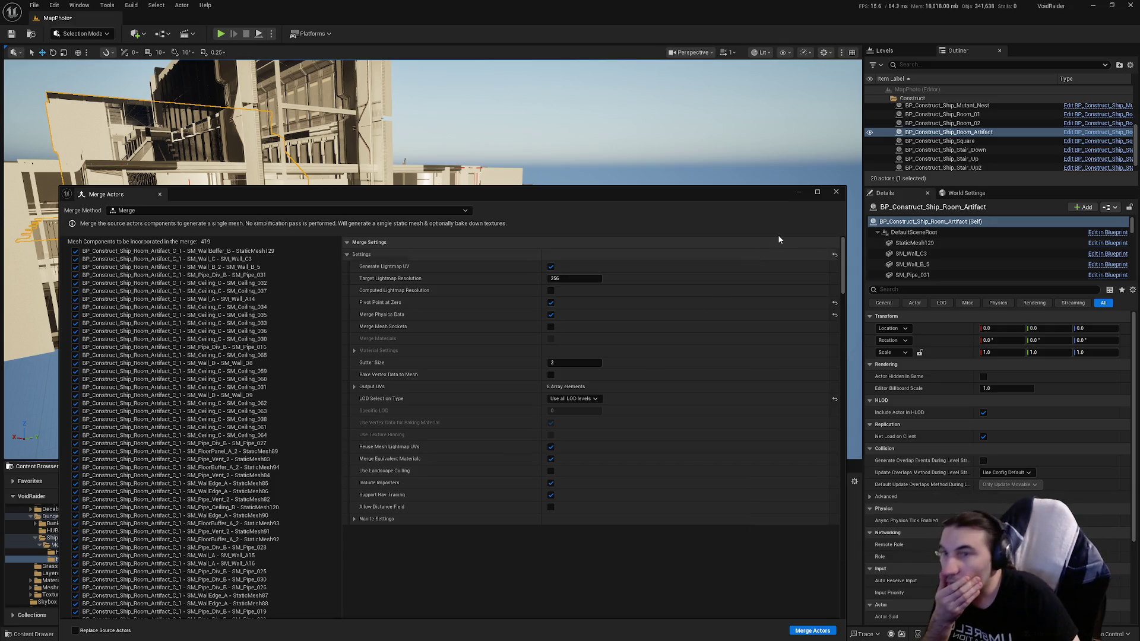
pyautogui.click(836, 191)
# Step: Open SM_MERGED_Ship_Room_Artifact, save it, and review LOD 0 sections 0 to 42 unchanged
pyautogui.doubleClick(402, 527)
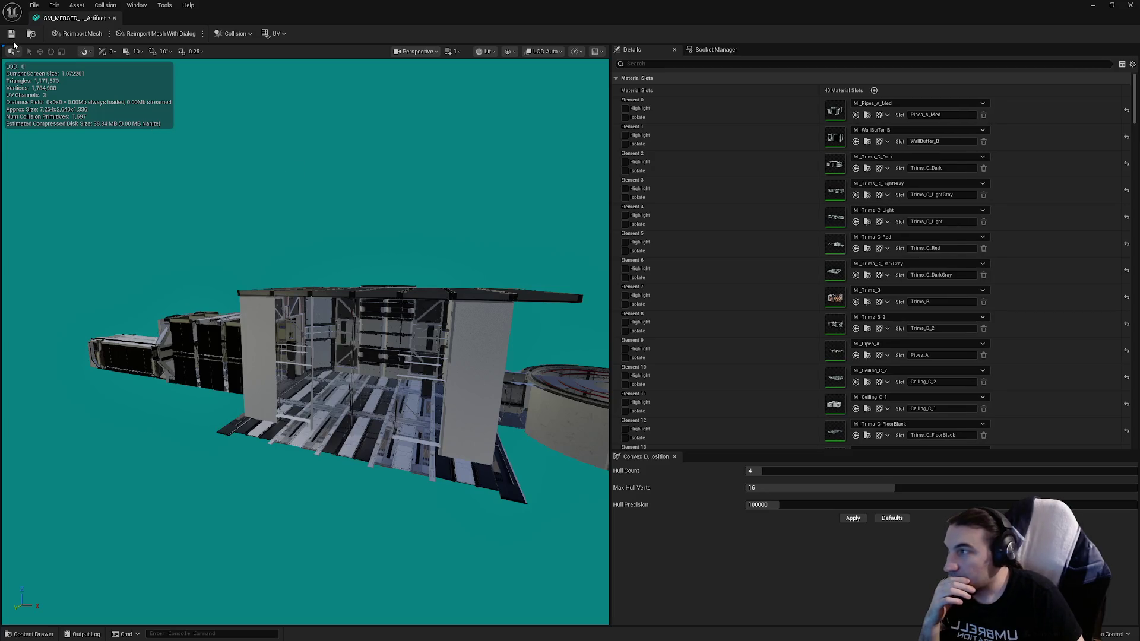
pyautogui.click(12, 35)
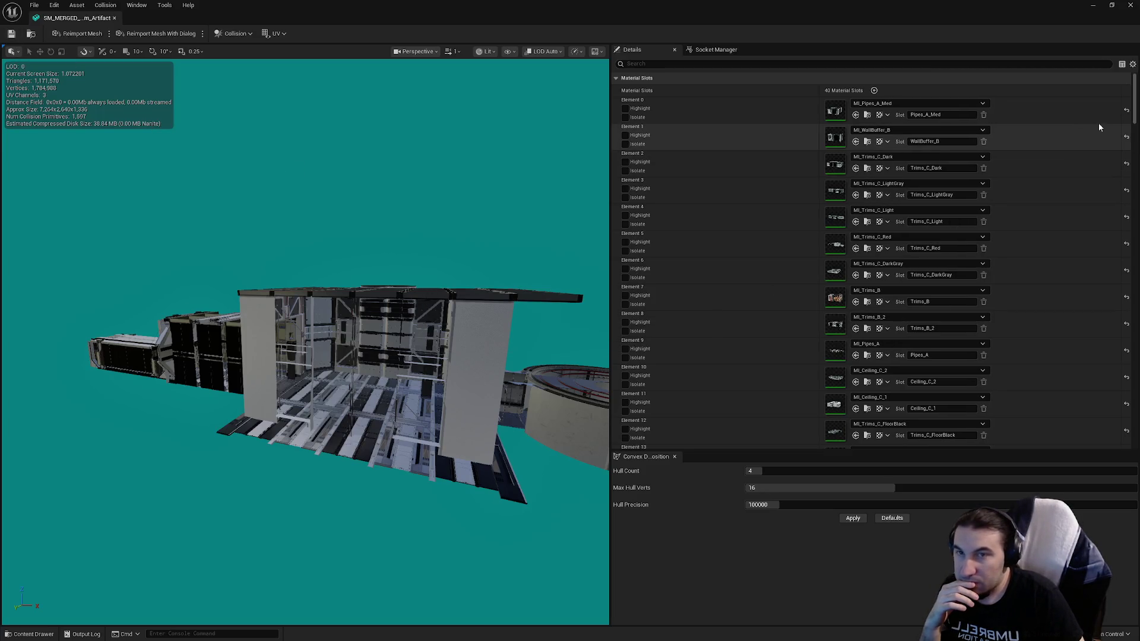
pyautogui.moveTo(1136, 108); pyautogui.dragTo(1134, 229)
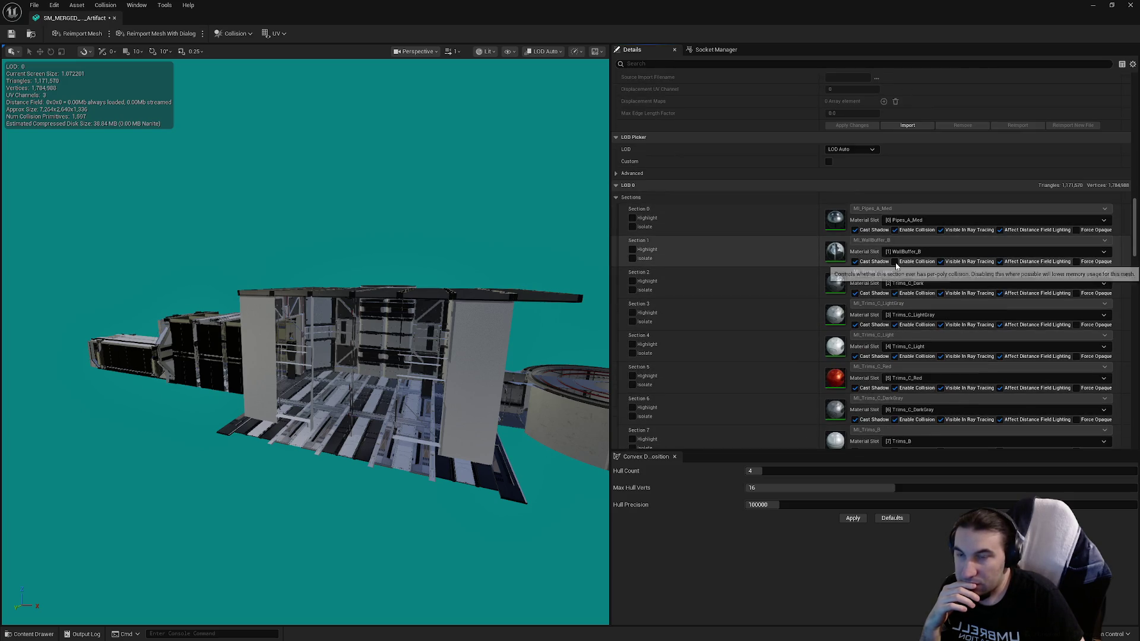
pyautogui.scroll(-10, 988, 302)
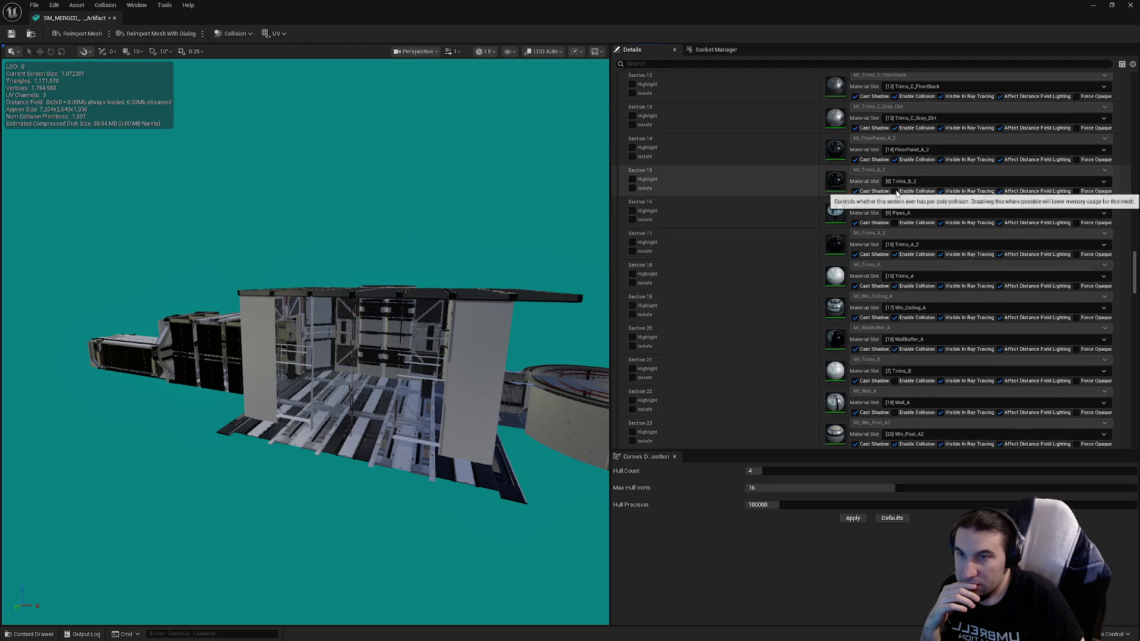
pyautogui.click(895, 223)
pyautogui.click(895, 223)
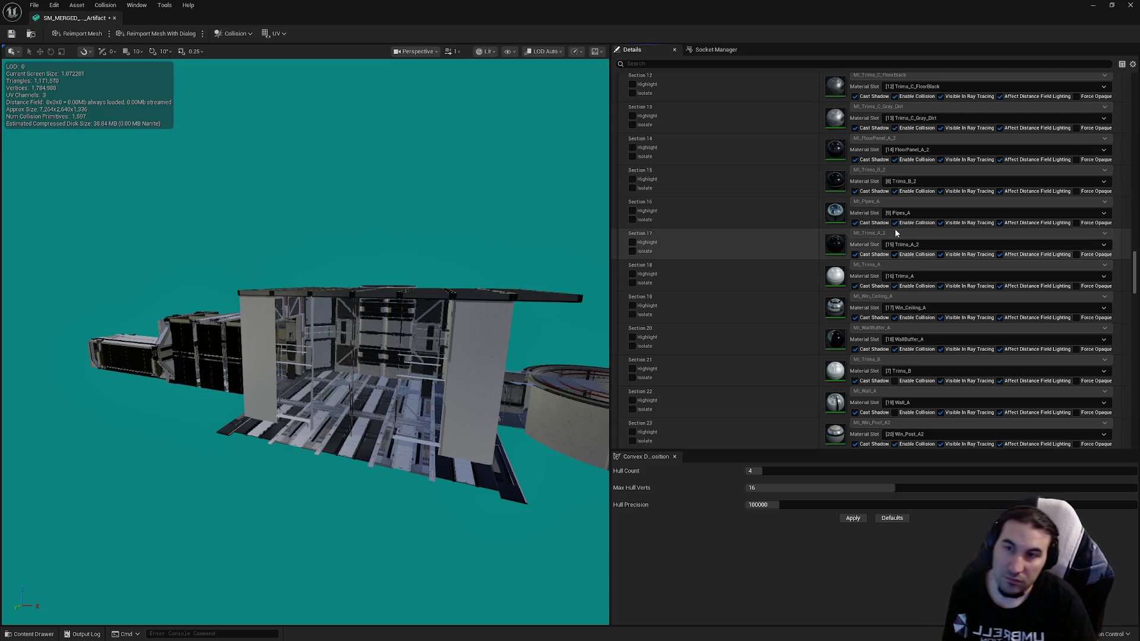
pyautogui.scroll(-3, 952, 245)
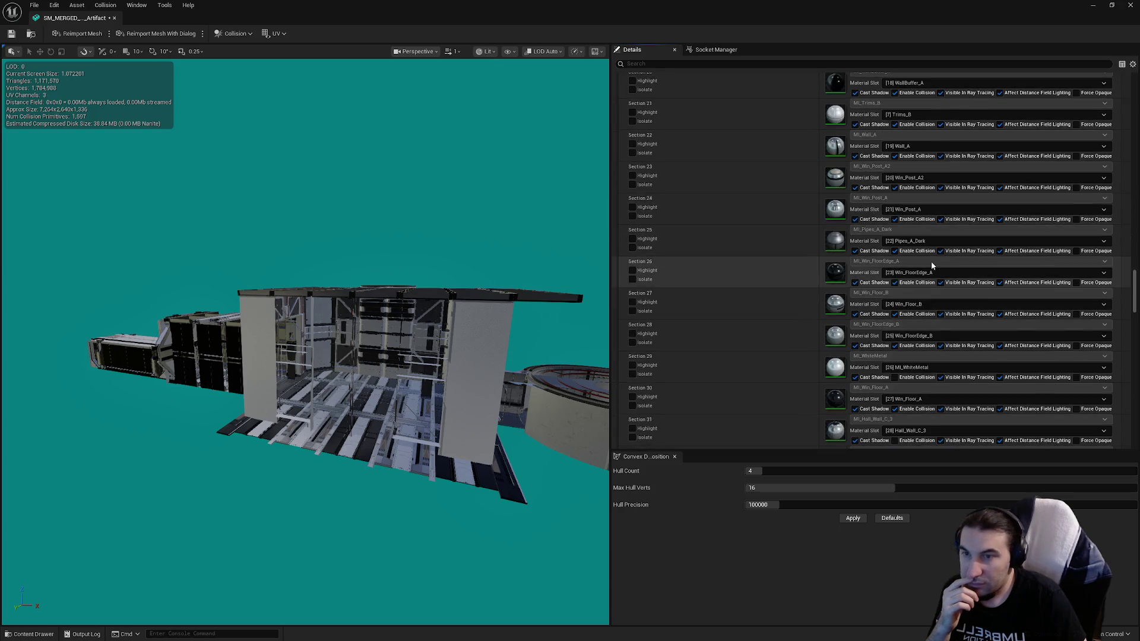
pyautogui.scroll(-6, 938, 262)
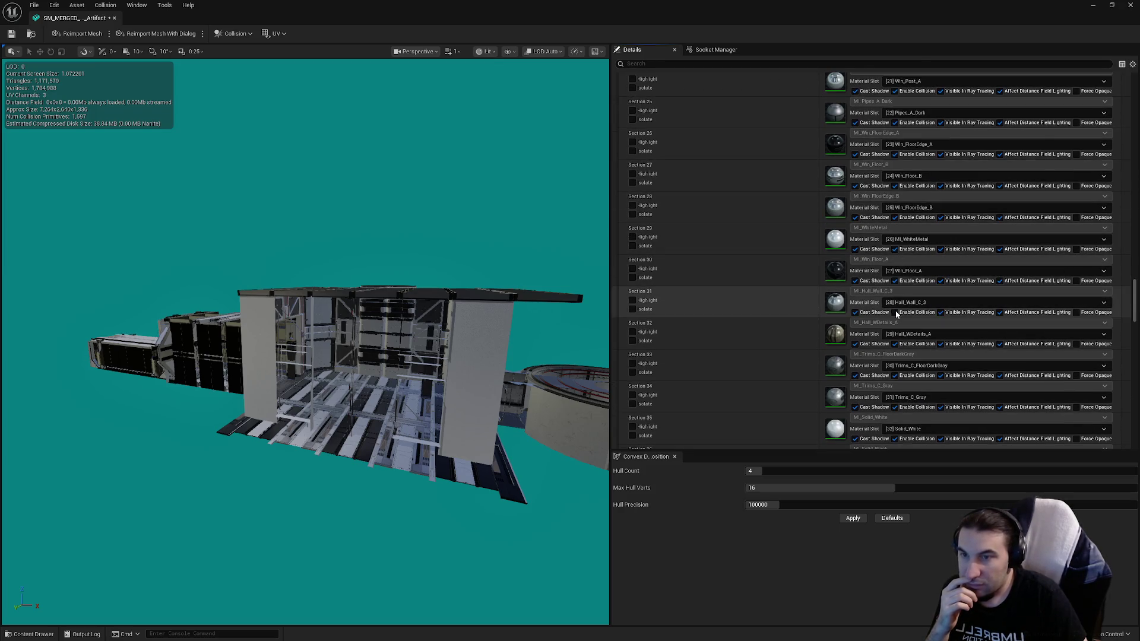
pyautogui.scroll(-6, 952, 254)
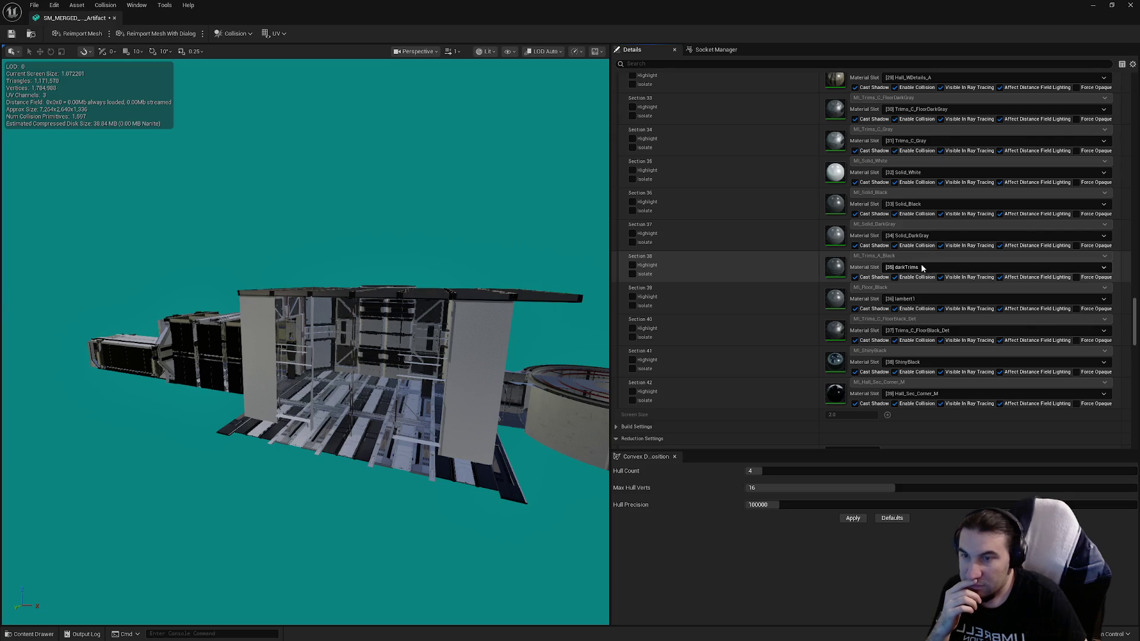
pyautogui.scroll(-6, 921, 263)
# Step: Set LOD Group to LargeProp and accept overwriting the LOD settings with its defaults
pyautogui.click(868, 280)
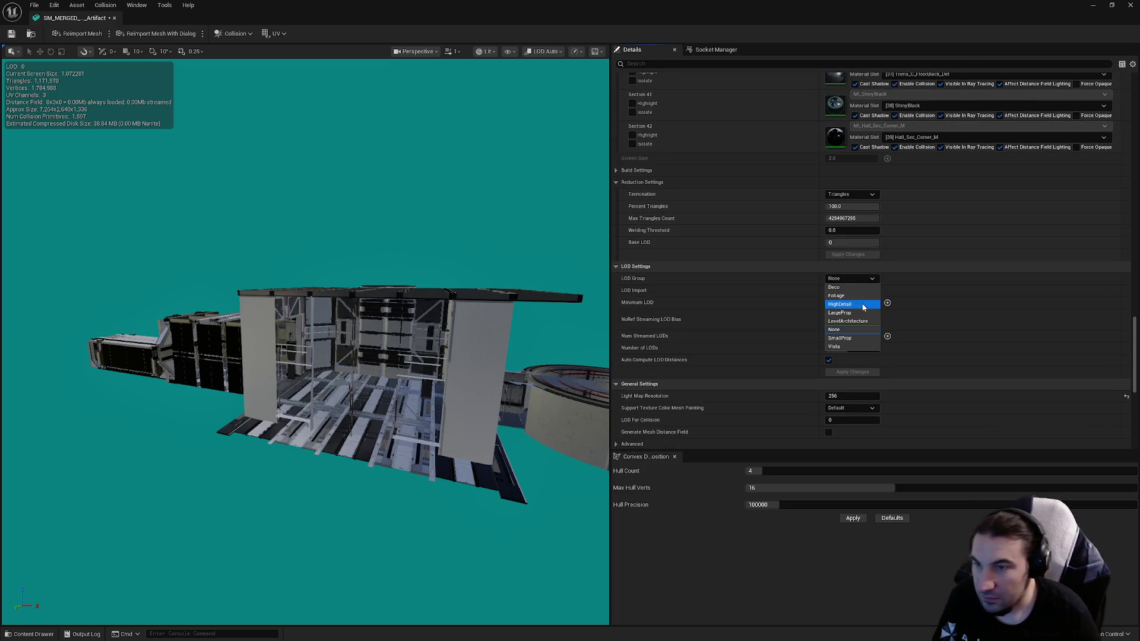
pyautogui.click(858, 314)
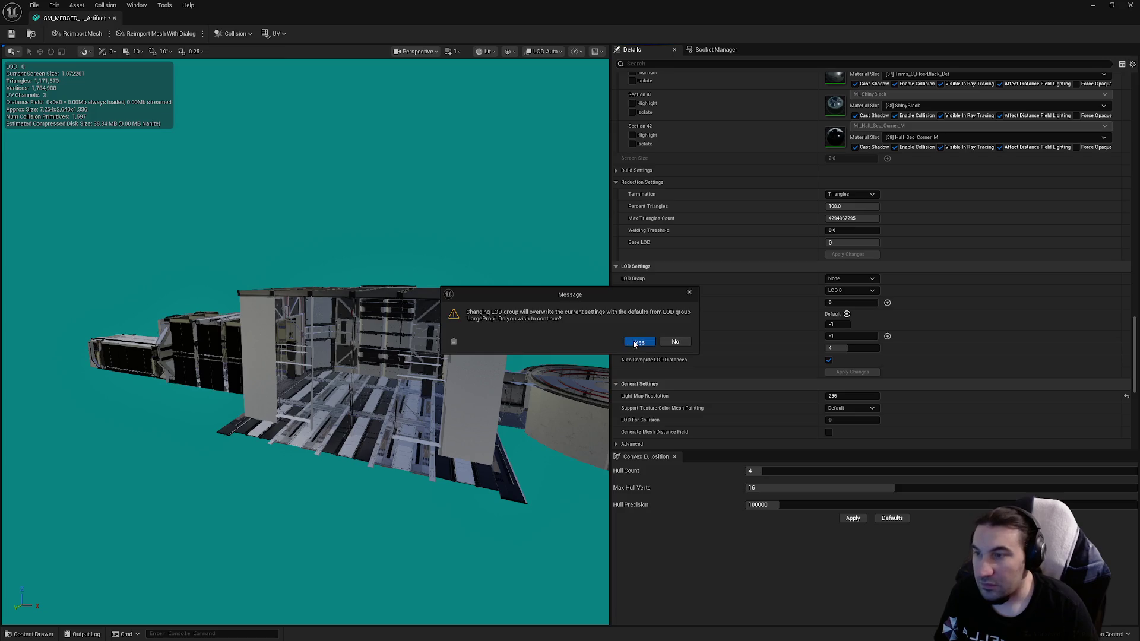
pyautogui.click(639, 342)
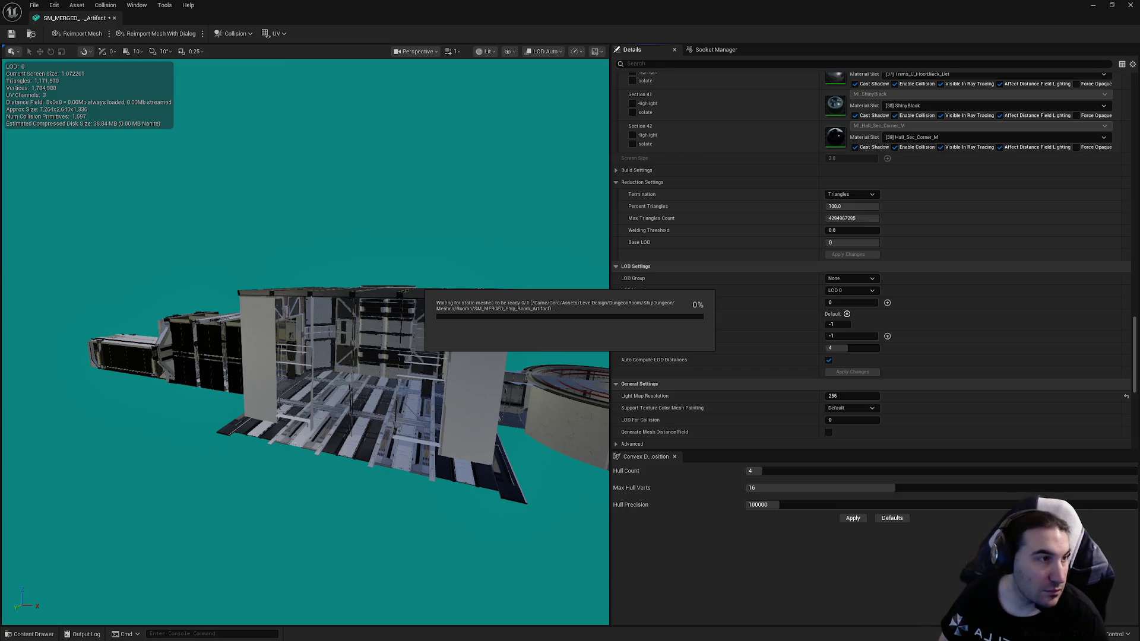
# Step: Dismiss the Start menu while the mesh rebuilds into 4 LargeProp LODs
pyautogui.press('super')
pyautogui.moveTo(533, 631)
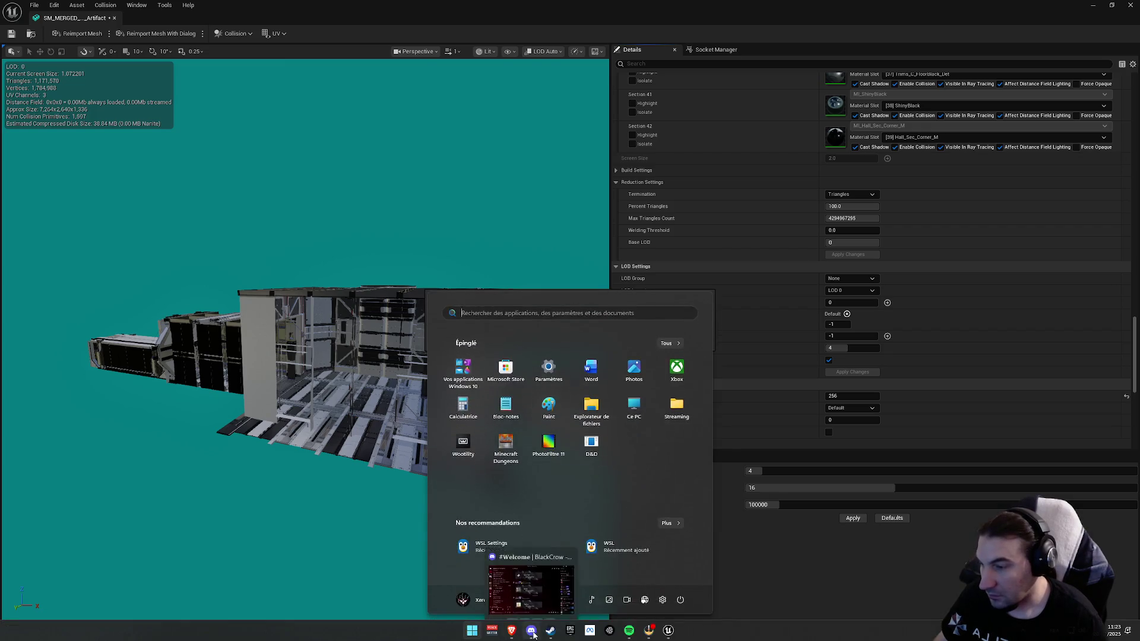
pyautogui.press('super')
pyautogui.press('super')
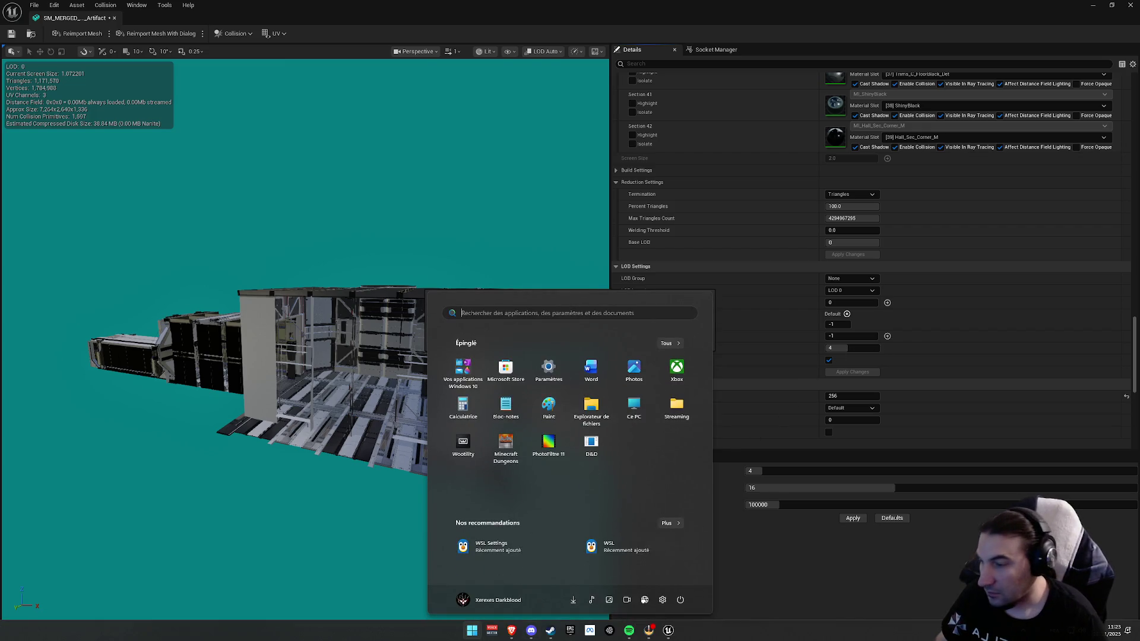
pyautogui.press('super')
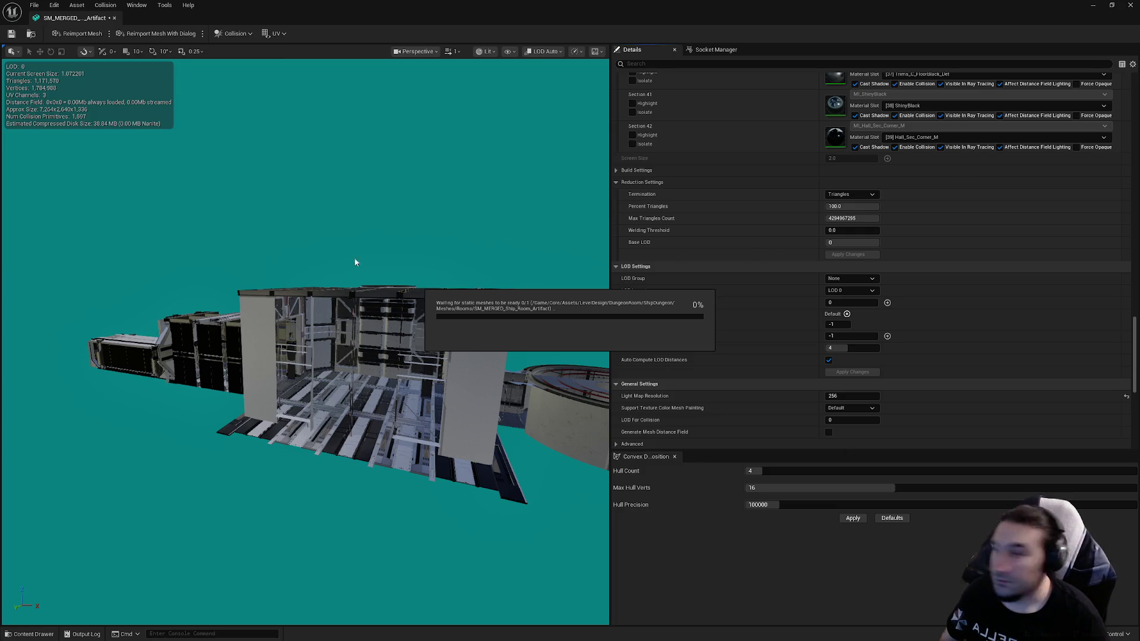
pyautogui.press('super')
pyautogui.press('super')
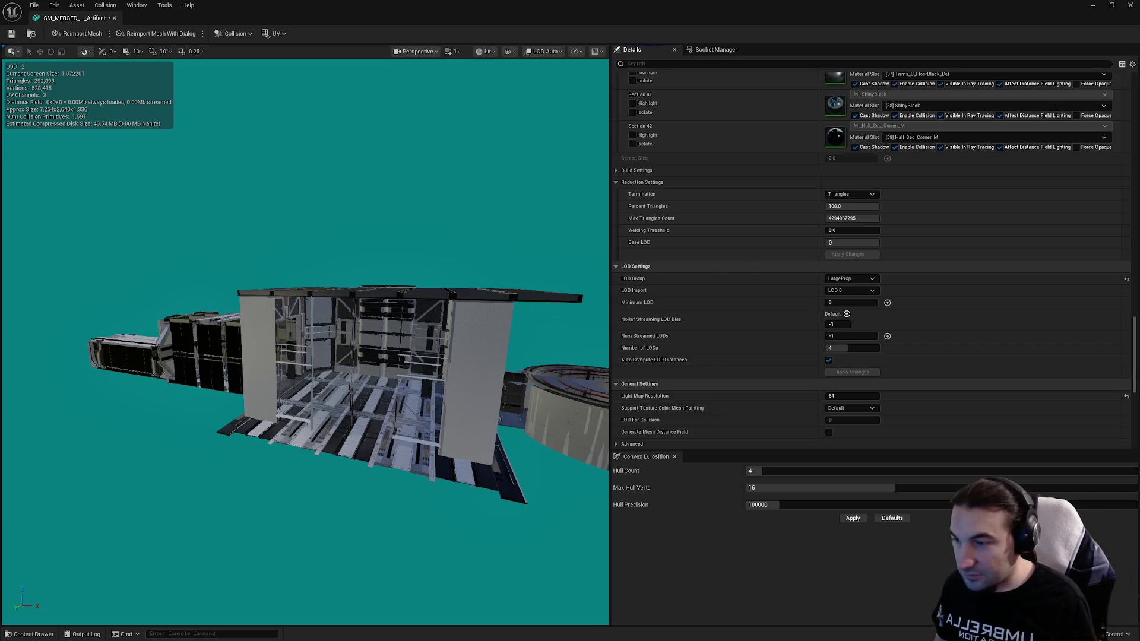
# Step: Turn off Auto Compute LOD Distances and save the merged mesh
pyautogui.moveTo(356, 356); pyautogui.dragTo(297, 357)
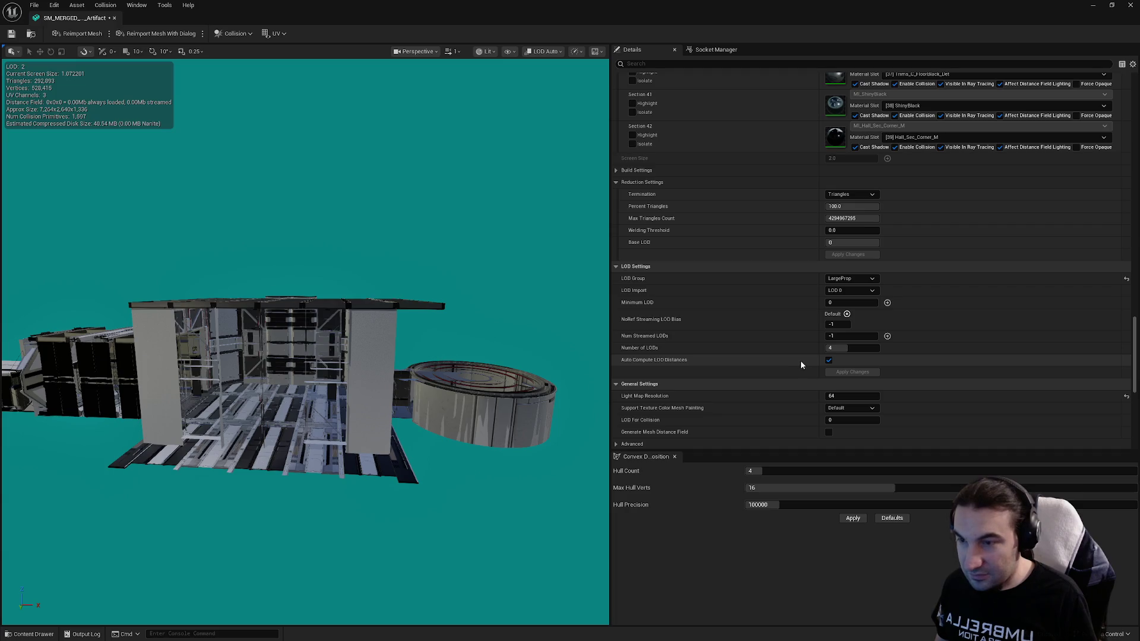
pyautogui.click(829, 360)
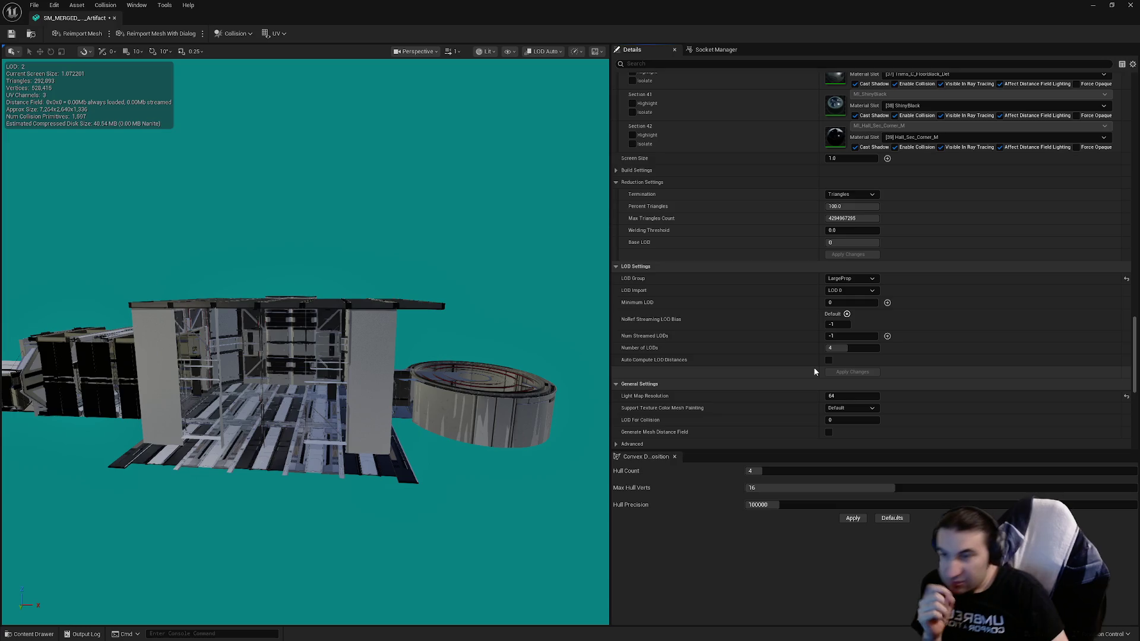
pyautogui.click(11, 34)
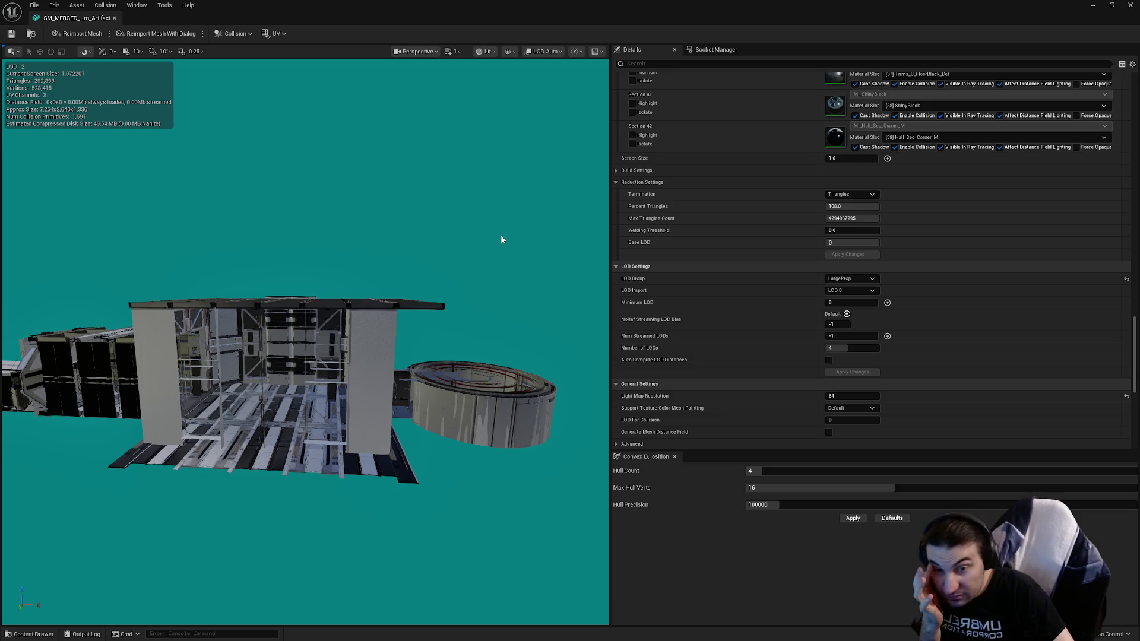
# Step: Set Collision Complexity to Project Default
pyautogui.scroll(-3, 752, 351)
pyautogui.scroll(-4, 750, 353)
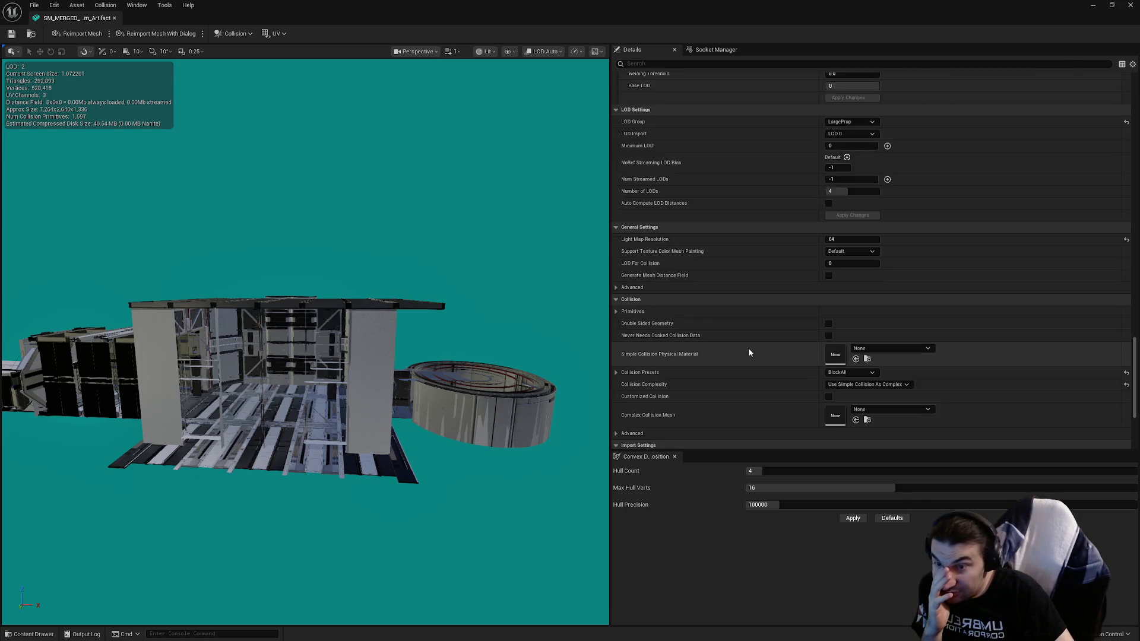
pyautogui.click(866, 342)
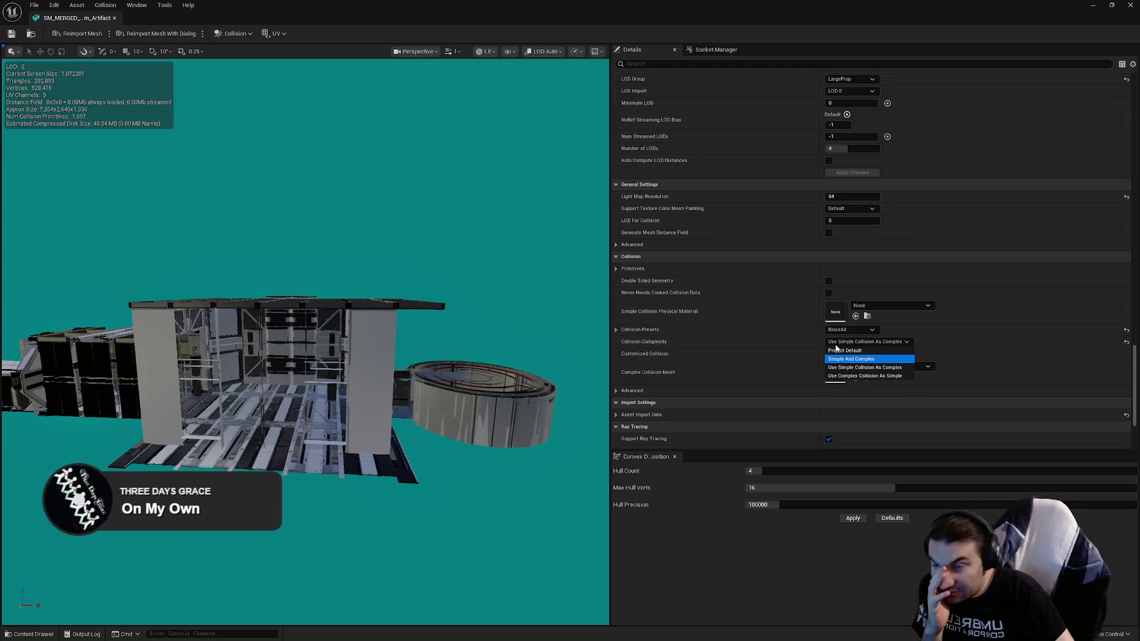
pyautogui.click(833, 358)
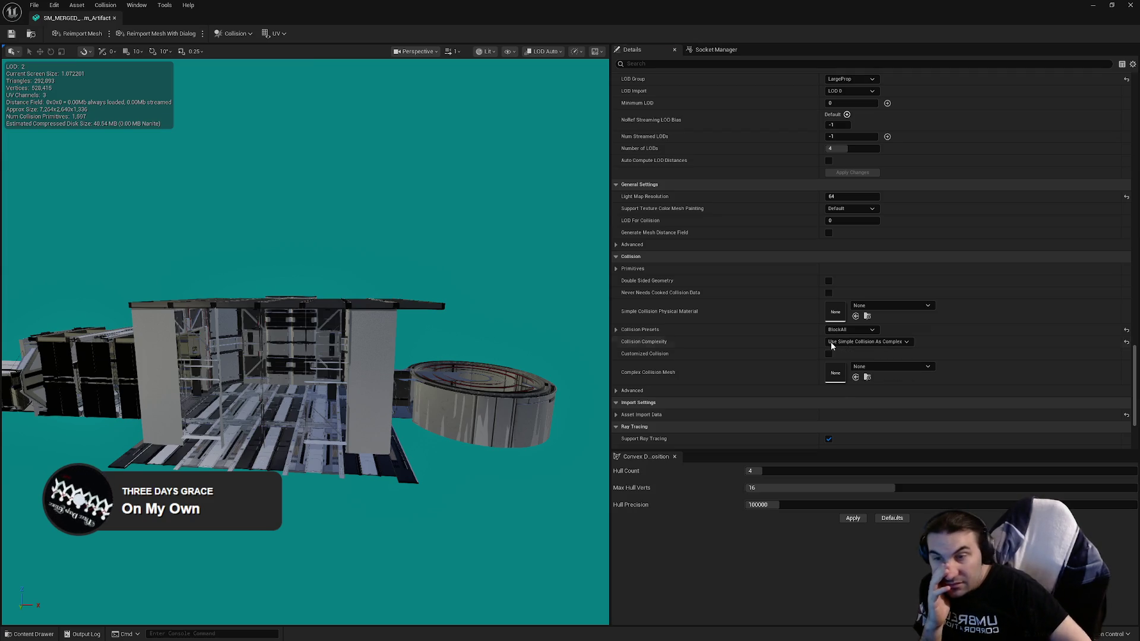
pyautogui.click(835, 343)
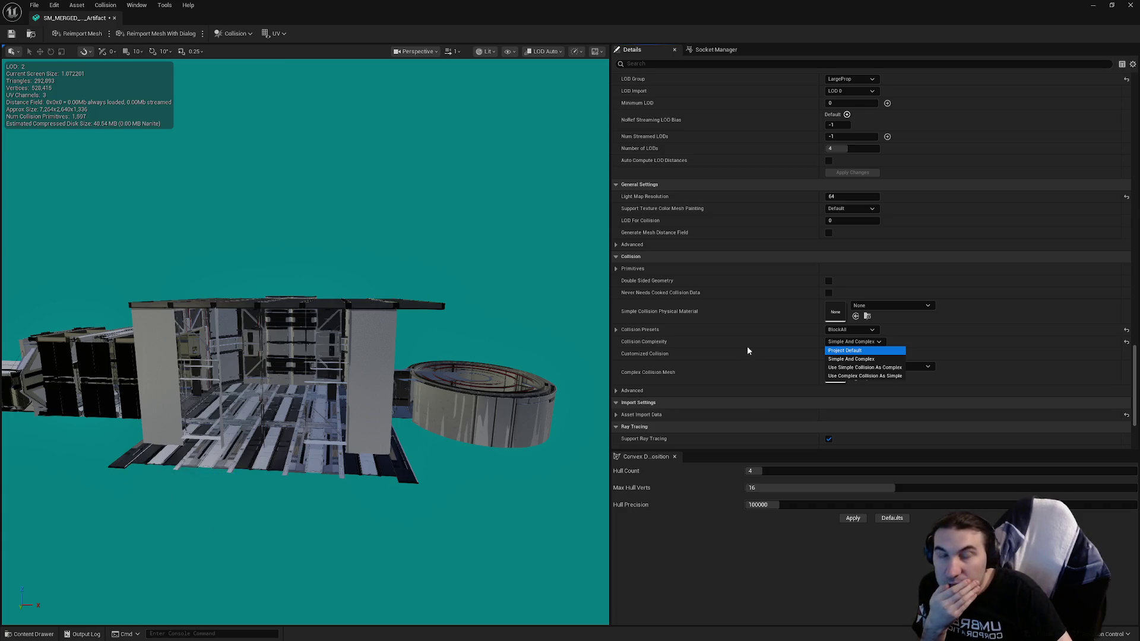
pyautogui.press('Return')
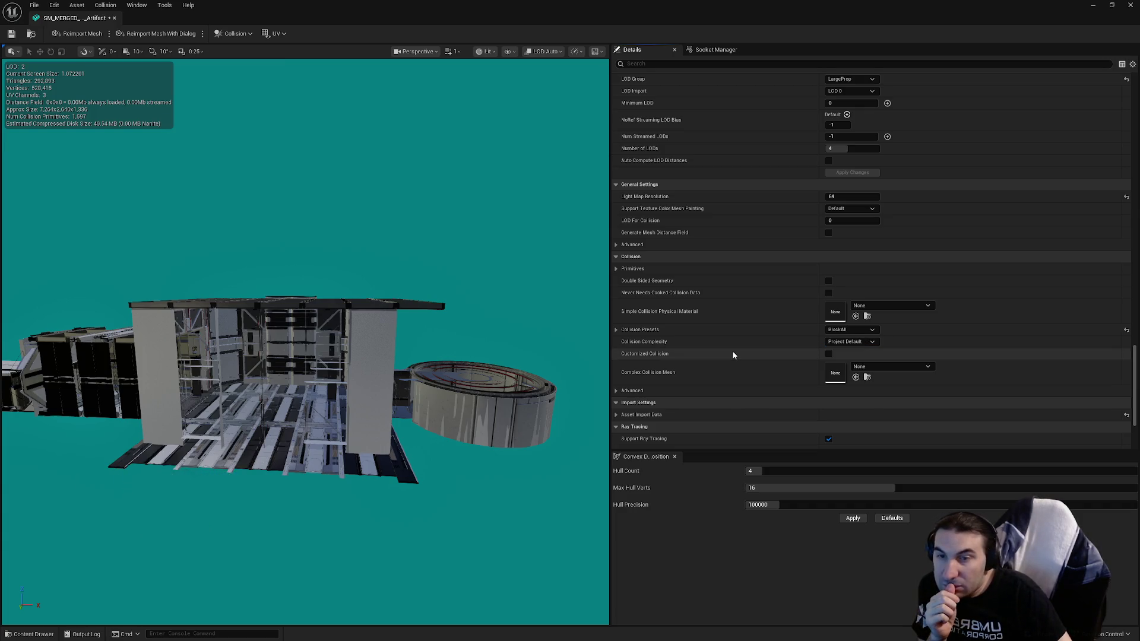
pyautogui.moveTo(1134, 380)
pyautogui.mouseDown()
pyautogui.moveTo(1134, 237)
pyautogui.moveTo(1079, 241)
pyautogui.mouseUp()
# Step: Set the LOD 1 screen size to 0.9
pyautogui.scroll(-10, 997, 268)
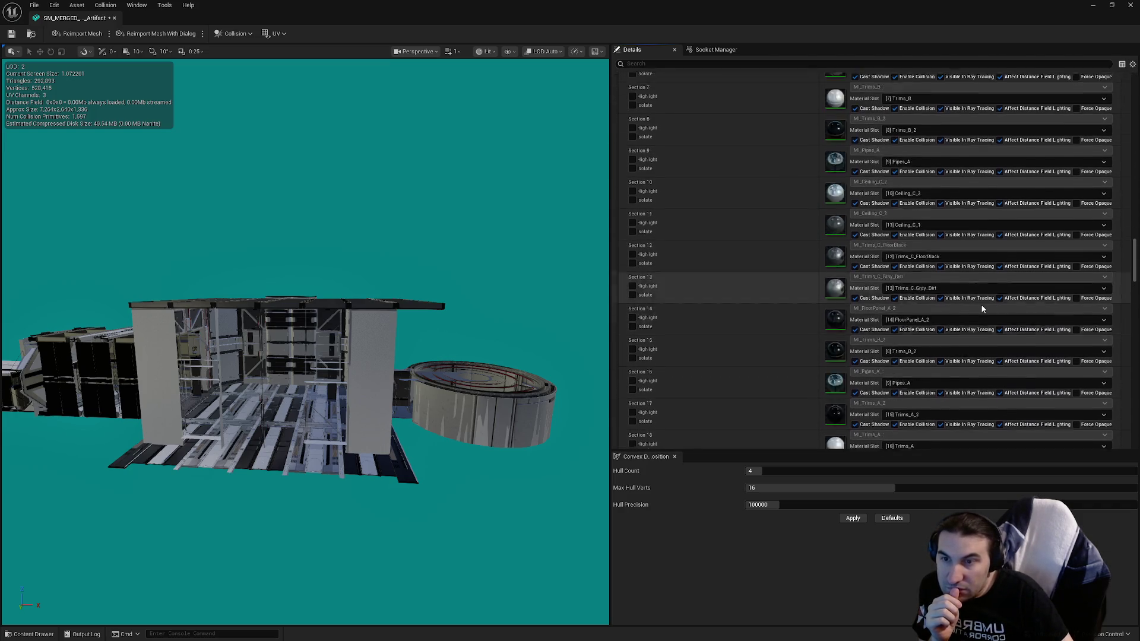
pyautogui.scroll(-15, 961, 294)
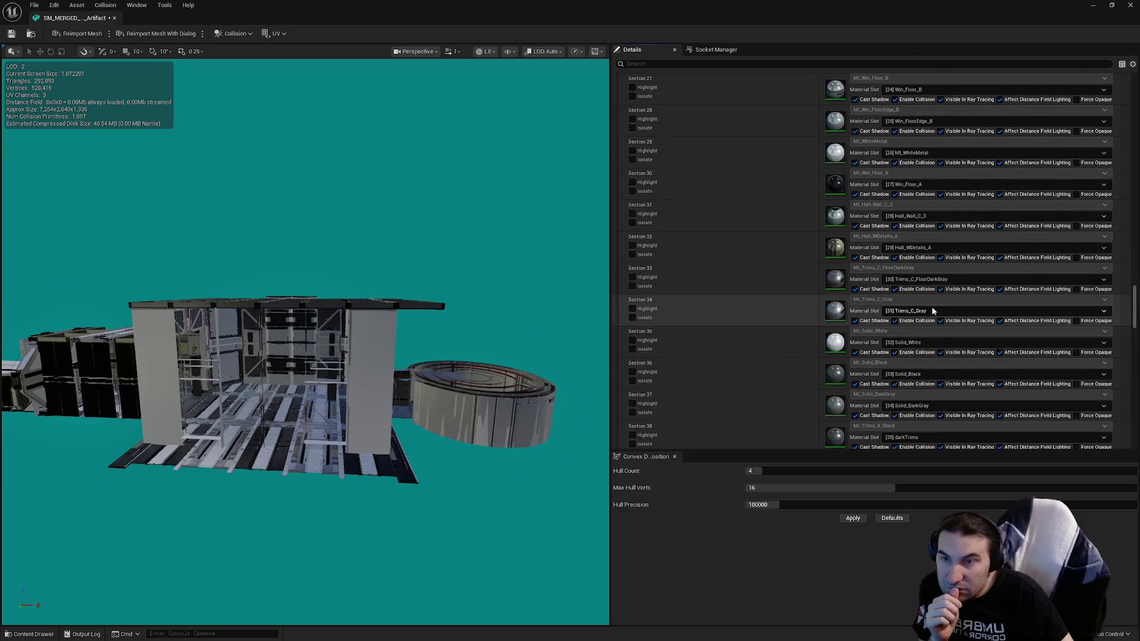
pyautogui.moveTo(333, 357); pyautogui.dragTo(226, 380)
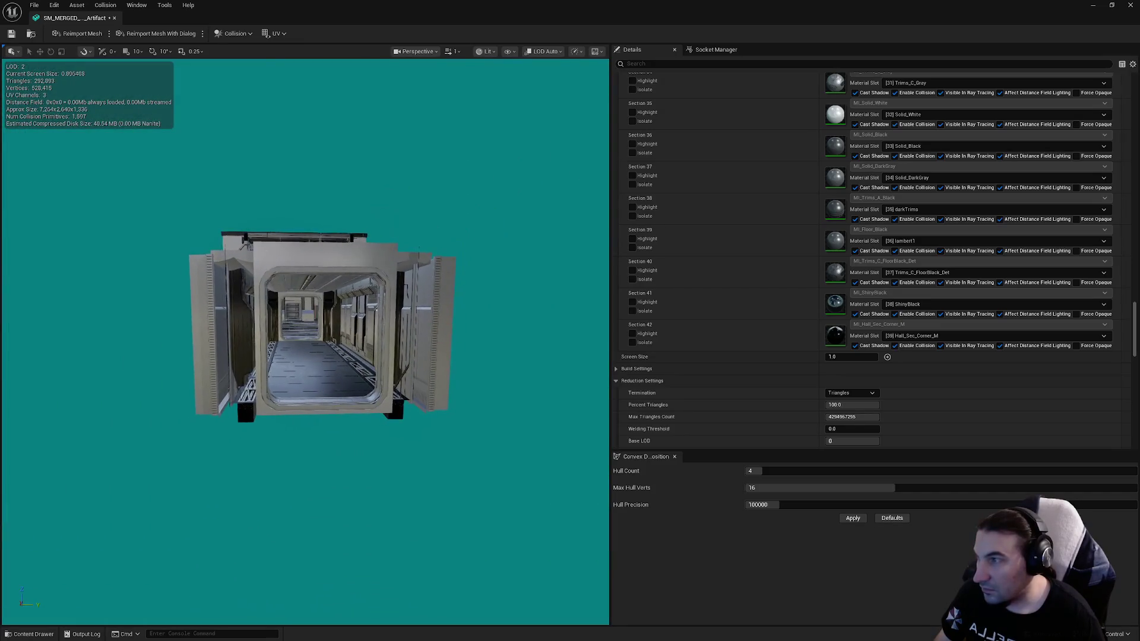
pyautogui.scroll(4, 983, 289)
pyautogui.scroll(20, 983, 290)
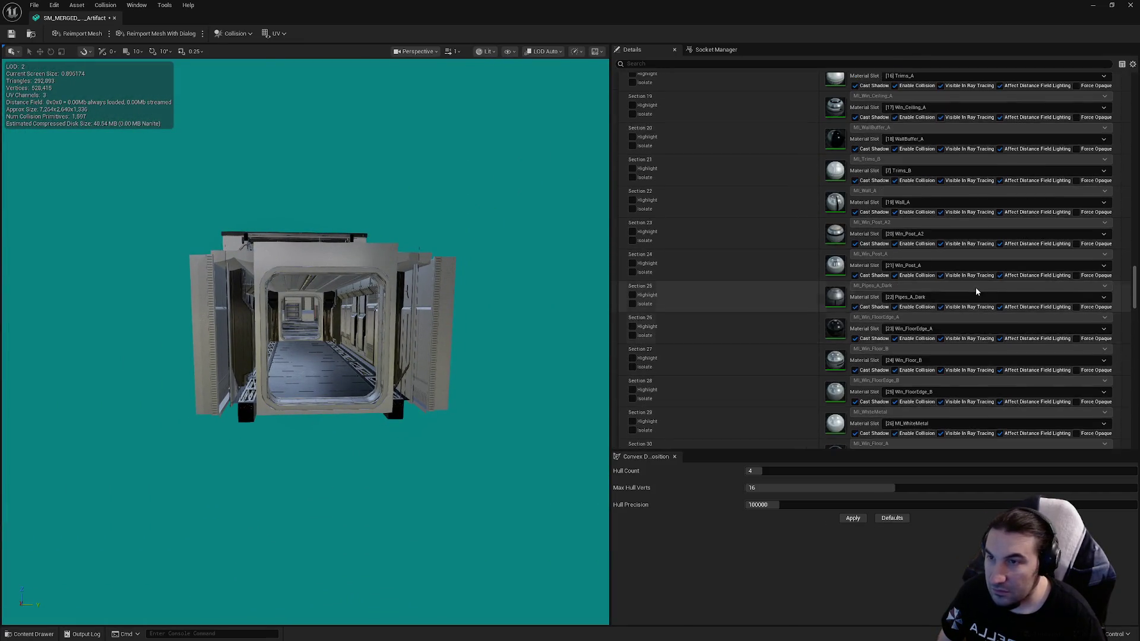
pyautogui.scroll(10, 974, 294)
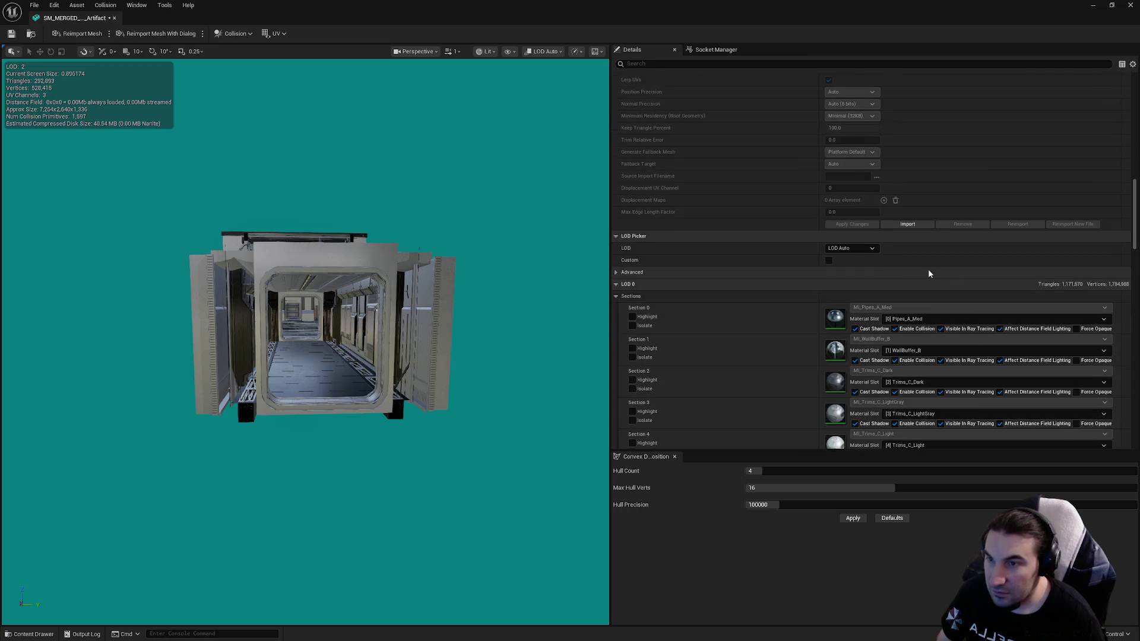
pyautogui.click(861, 249)
pyautogui.click(863, 281)
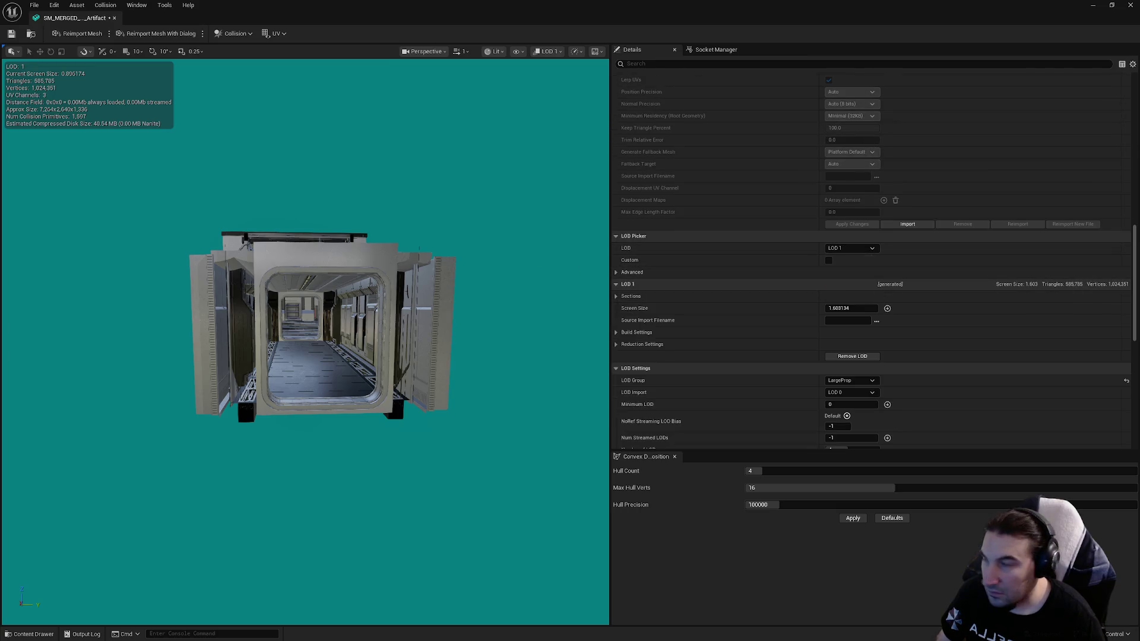
pyautogui.click(843, 307)
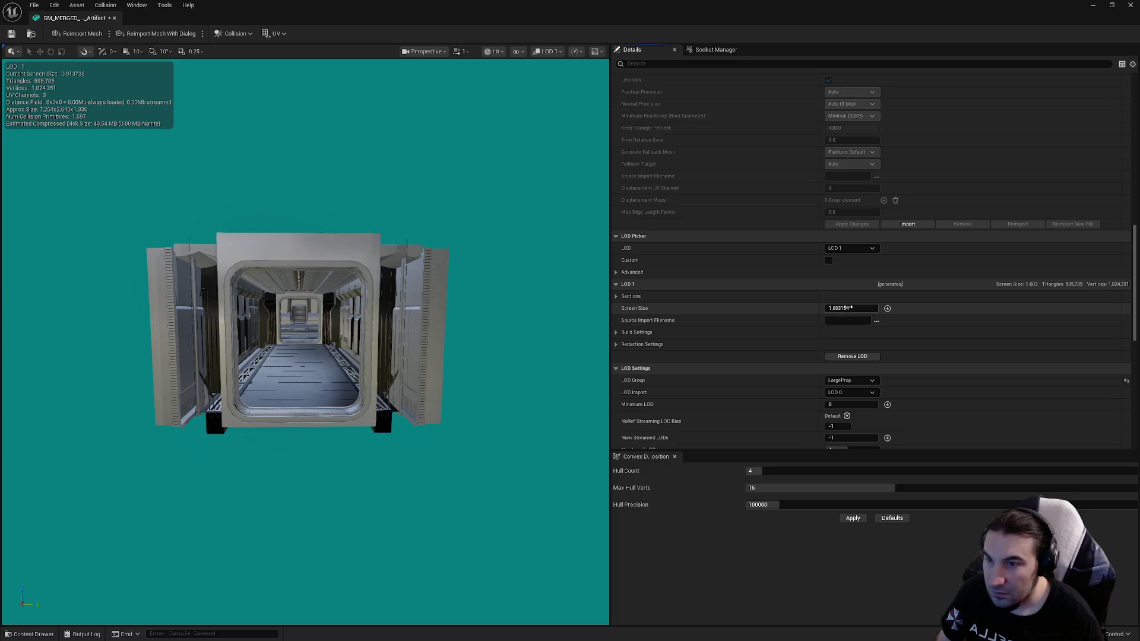
pyautogui.write('0.9')
pyautogui.press('Return')
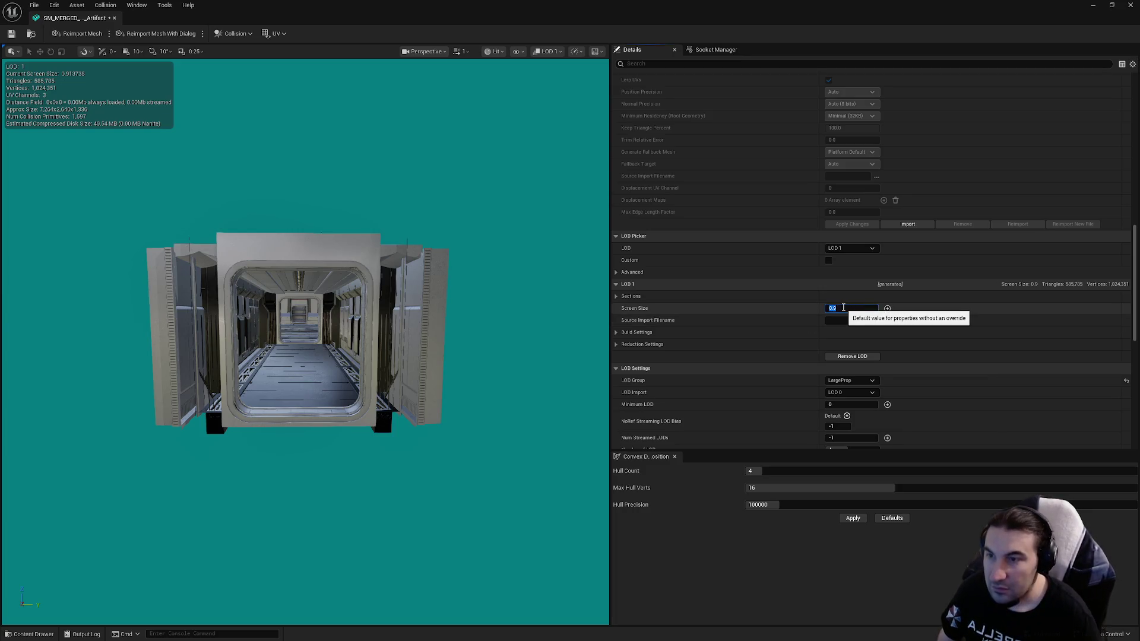
# Step: Set the LOD 2 screen size to 0.75
pyautogui.click(850, 248)
pyautogui.click(851, 284)
pyautogui.click(850, 248)
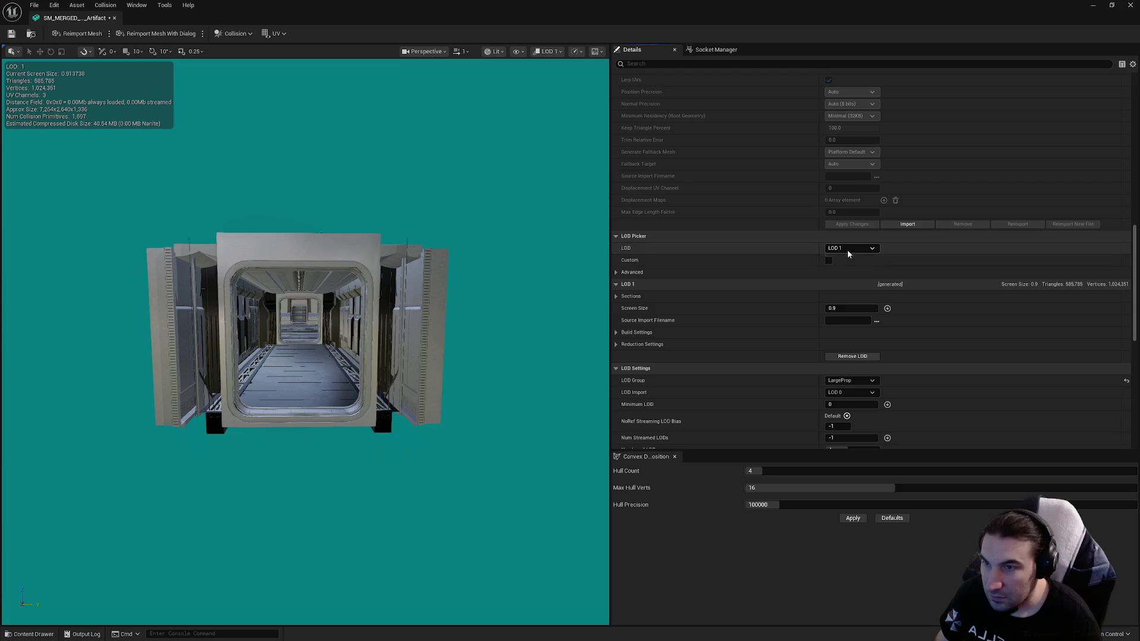
pyautogui.click(843, 291)
pyautogui.scroll(-5, 537, 369)
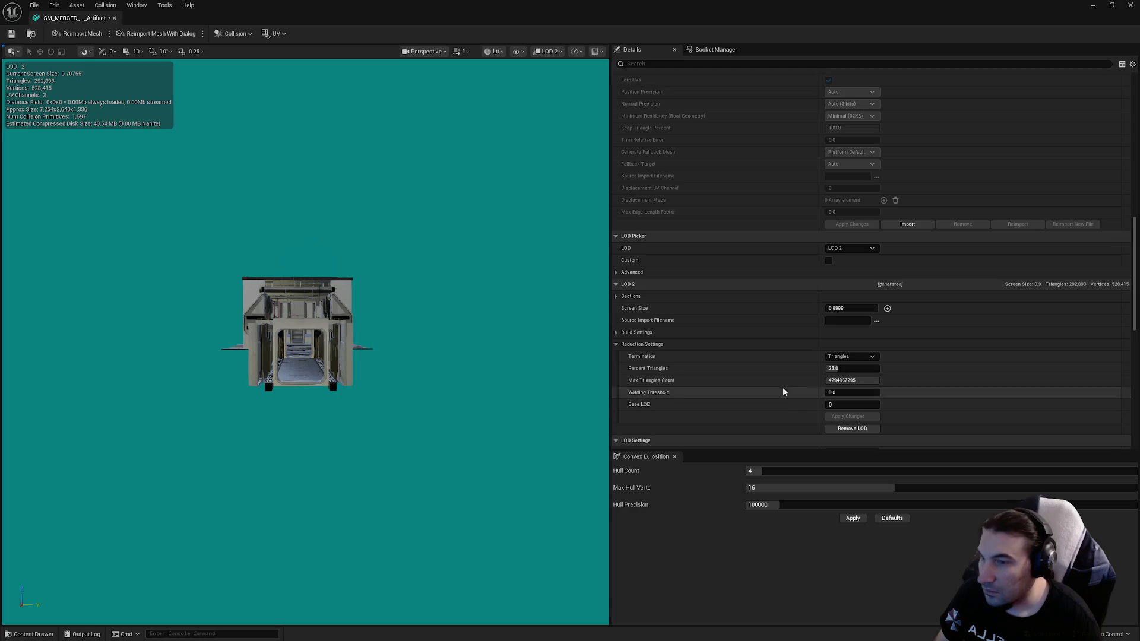
pyautogui.click(837, 308)
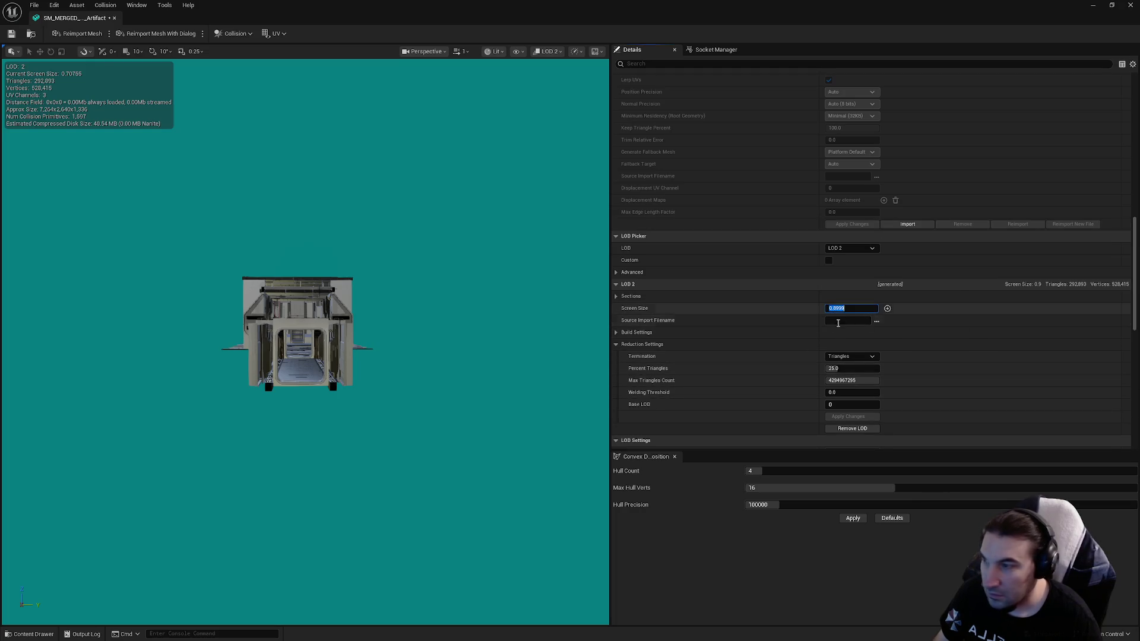
pyautogui.write('0.75')
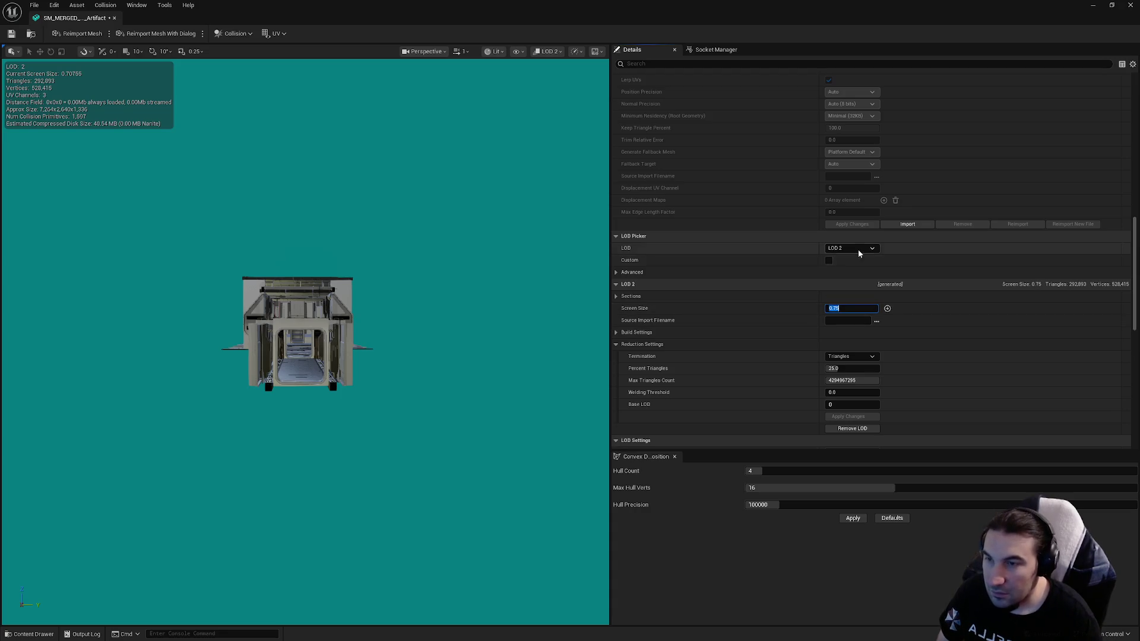
# Step: Set the LOD 3 screen size to 0.45 and save the mesh asset
pyautogui.click(858, 250)
pyautogui.click(850, 306)
pyautogui.scroll(-3, 308, 339)
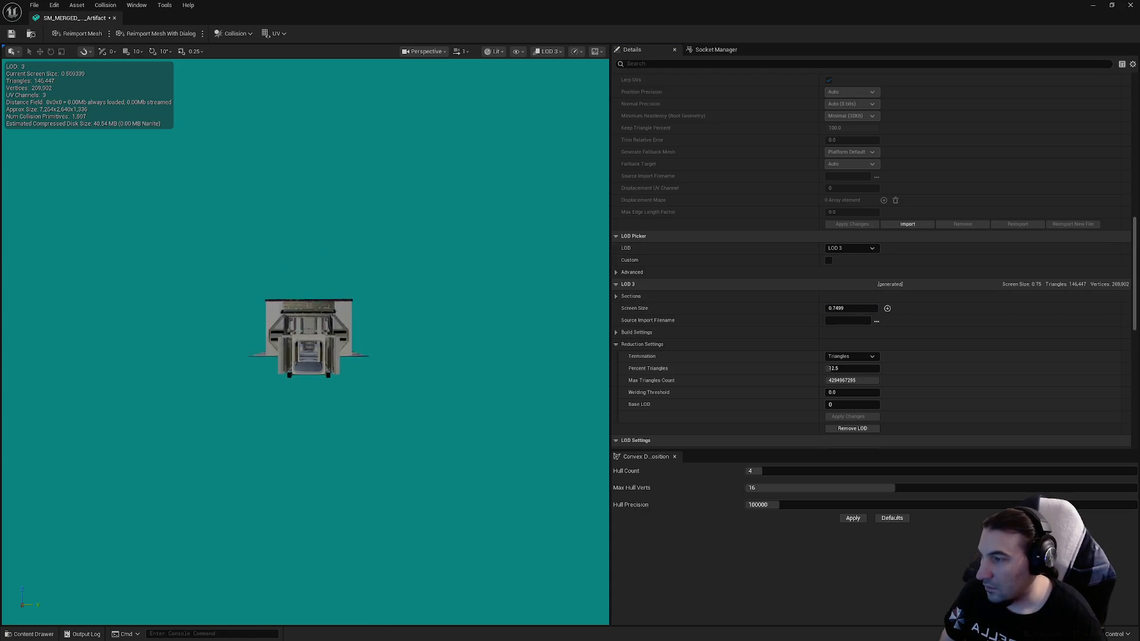
pyautogui.click(840, 310)
pyautogui.write('0.5')
pyautogui.press('BackSpace')
pyautogui.write('45')
pyautogui.press('Return')
pyautogui.scroll(-1, 516, 310)
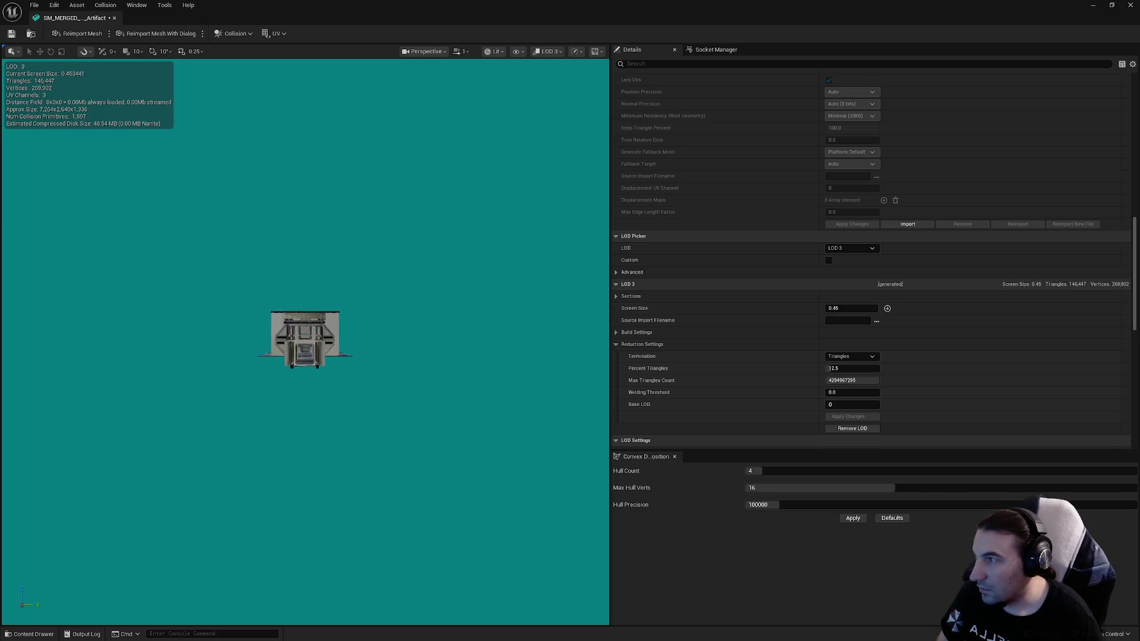
pyautogui.click(11, 35)
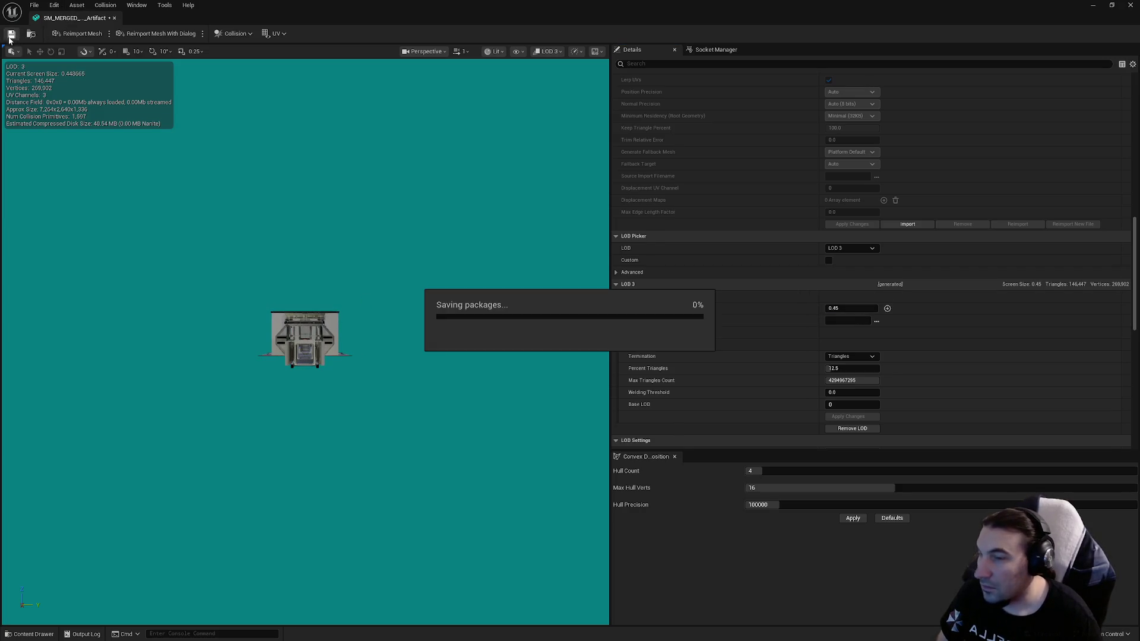
# Step: Set LOD 3 Percent Triangles to 1.0 and apply the reduction
pyautogui.click(854, 369)
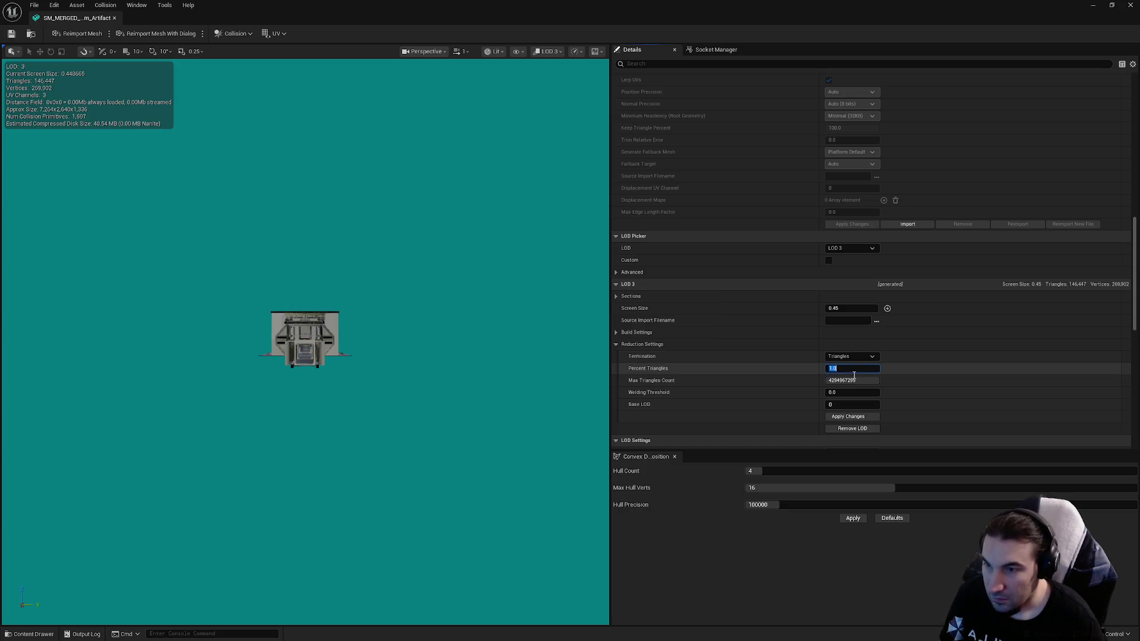
pyautogui.click(853, 419)
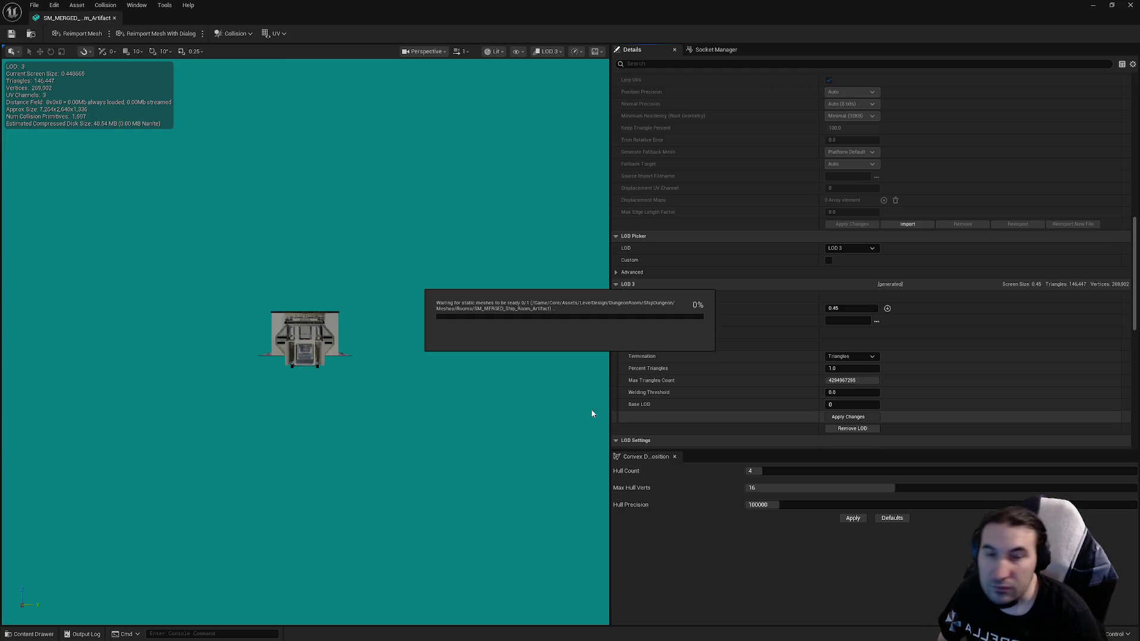
pyautogui.press('super')
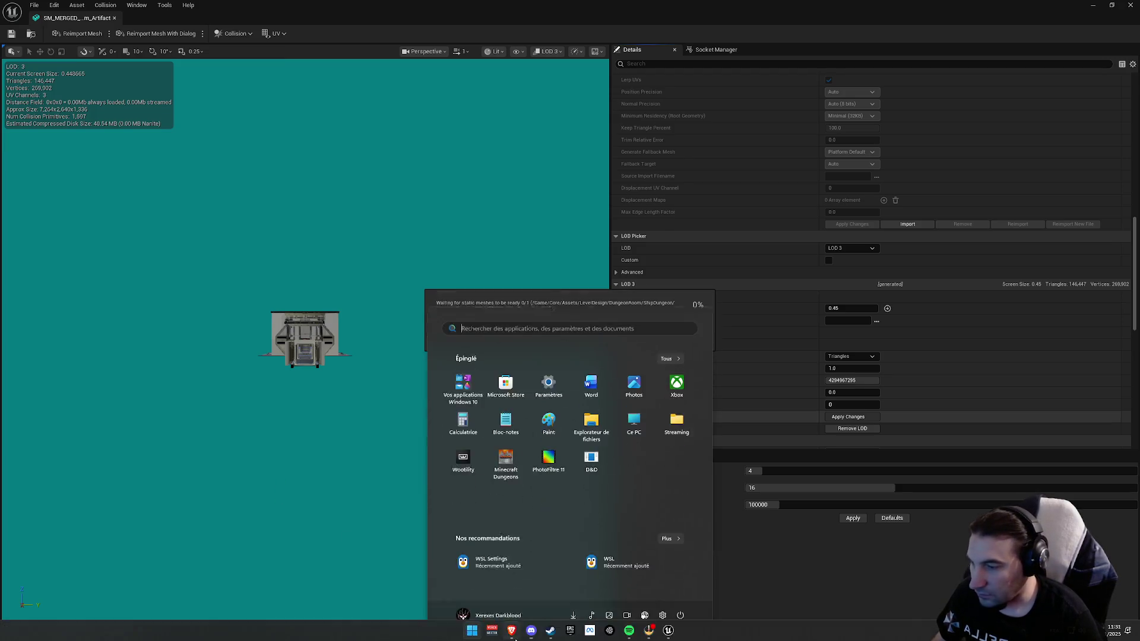
pyautogui.press('super')
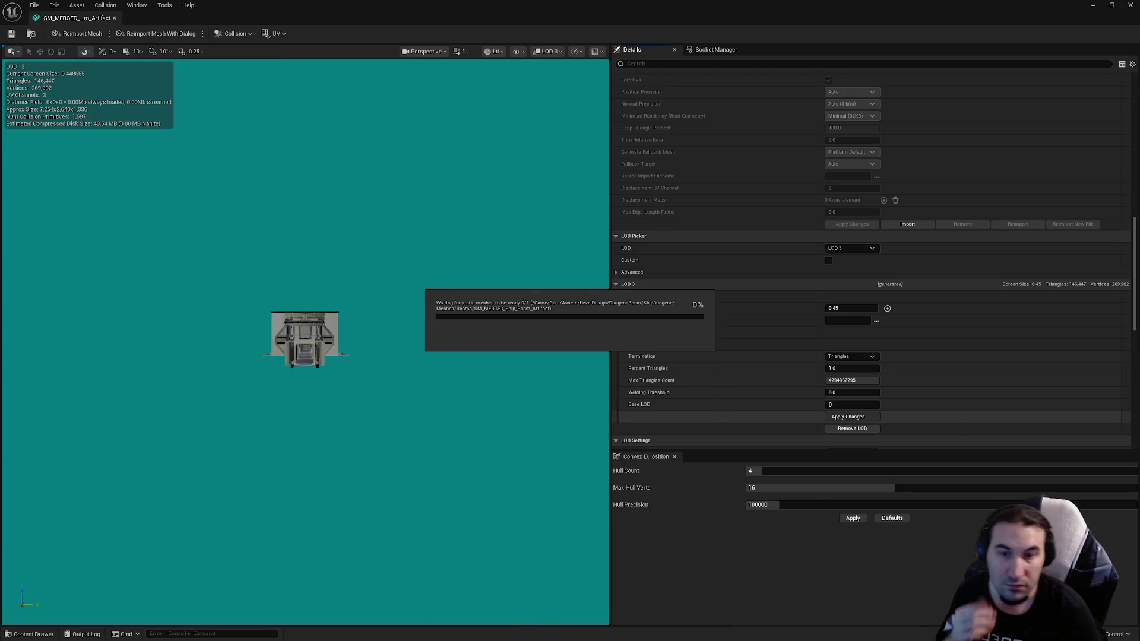
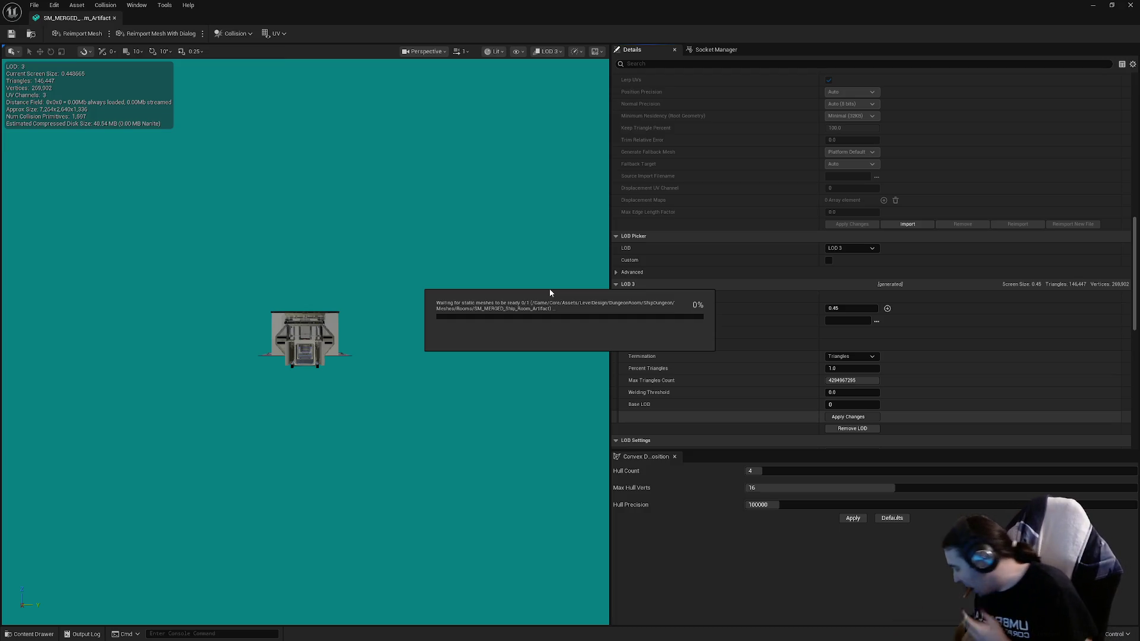
# Step: Let LOD 3 of the merged Artifact room finish rebuilding to 11,716 triangles and 22,702 vertices
pyautogui.press('super')
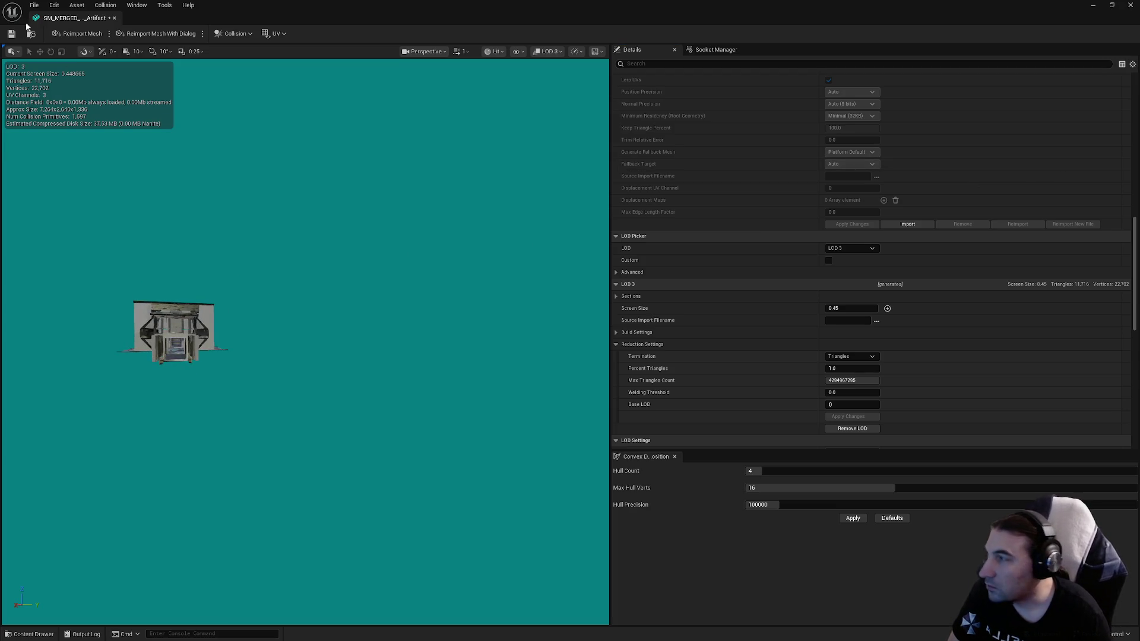
# Step: Save the merged Artifact room mesh and close the mesh editor
pyautogui.click(11, 33)
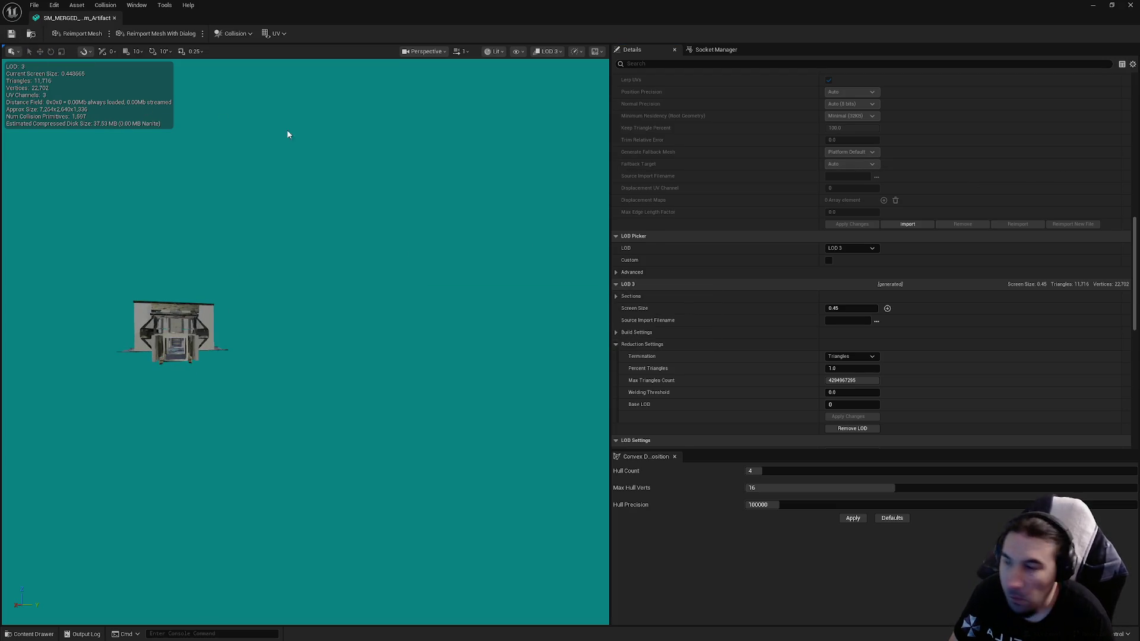
pyautogui.moveTo(539, 245)
pyautogui.mouseDown()
pyautogui.moveTo(600, 248)
pyautogui.moveTo(600, 178)
pyautogui.moveTo(543, 198)
pyautogui.mouseUp()
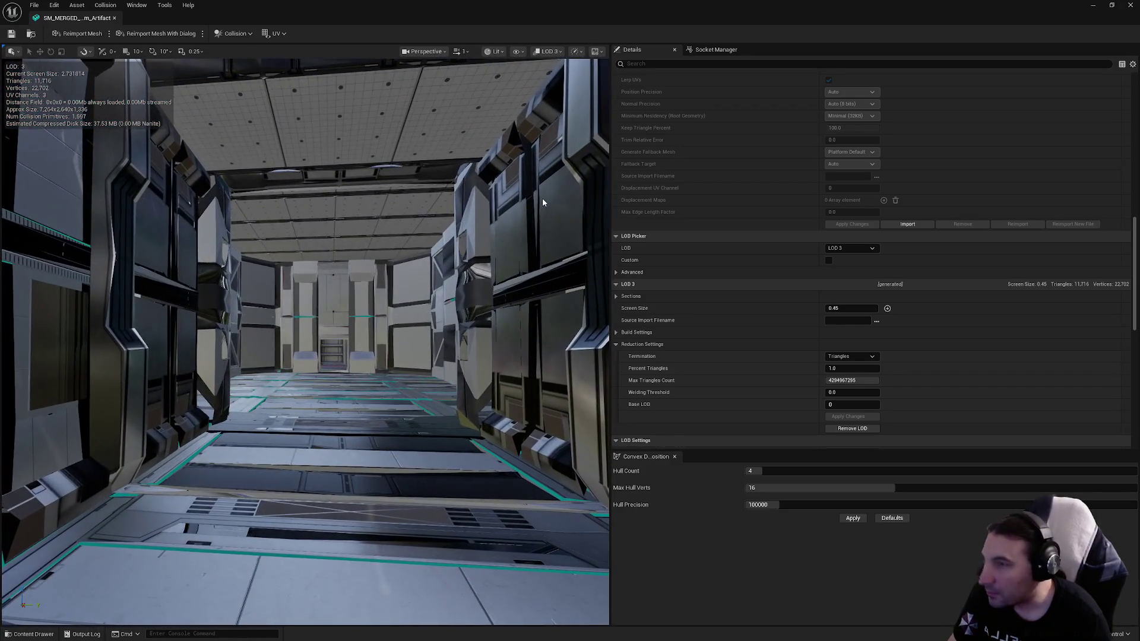
pyautogui.scroll(-10, 739, 264)
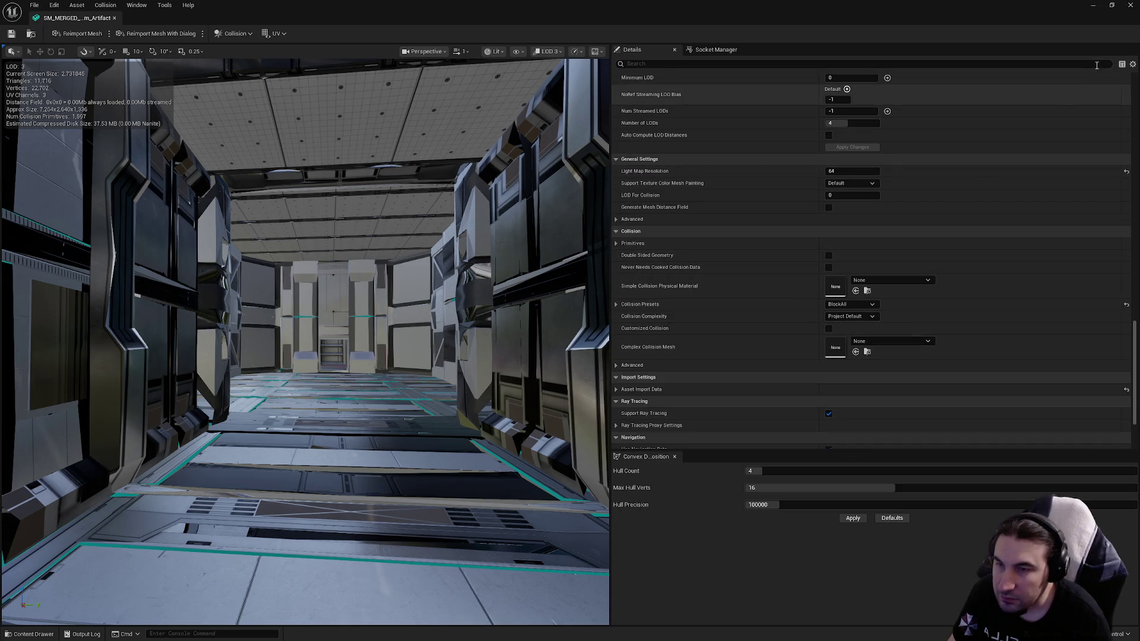
pyautogui.click(1130, 5)
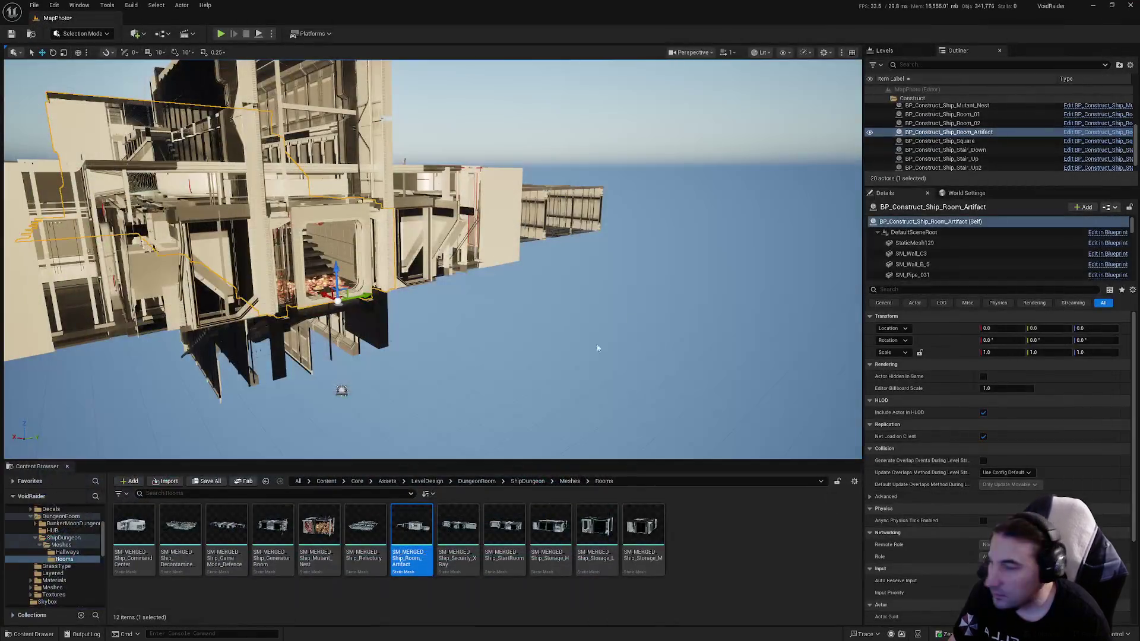
# Step: Save all modified packages and open the ModularsRoom Rooms blueprint folder
pyautogui.click(207, 481)
pyautogui.click(642, 425)
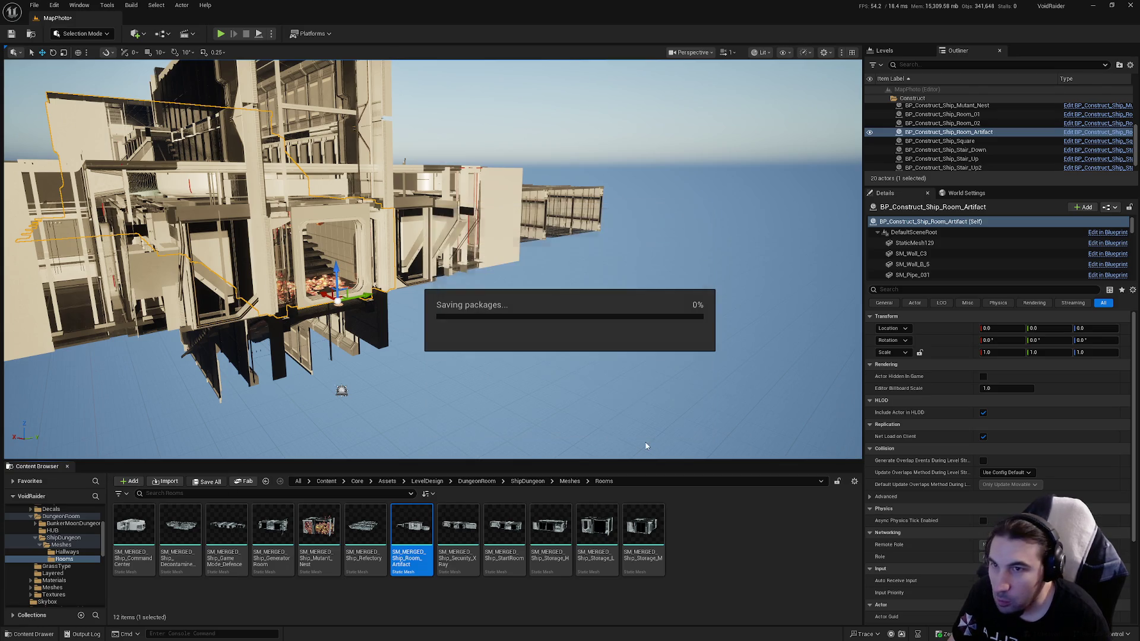
pyautogui.scroll(3, 77, 553)
pyautogui.scroll(-10, 77, 554)
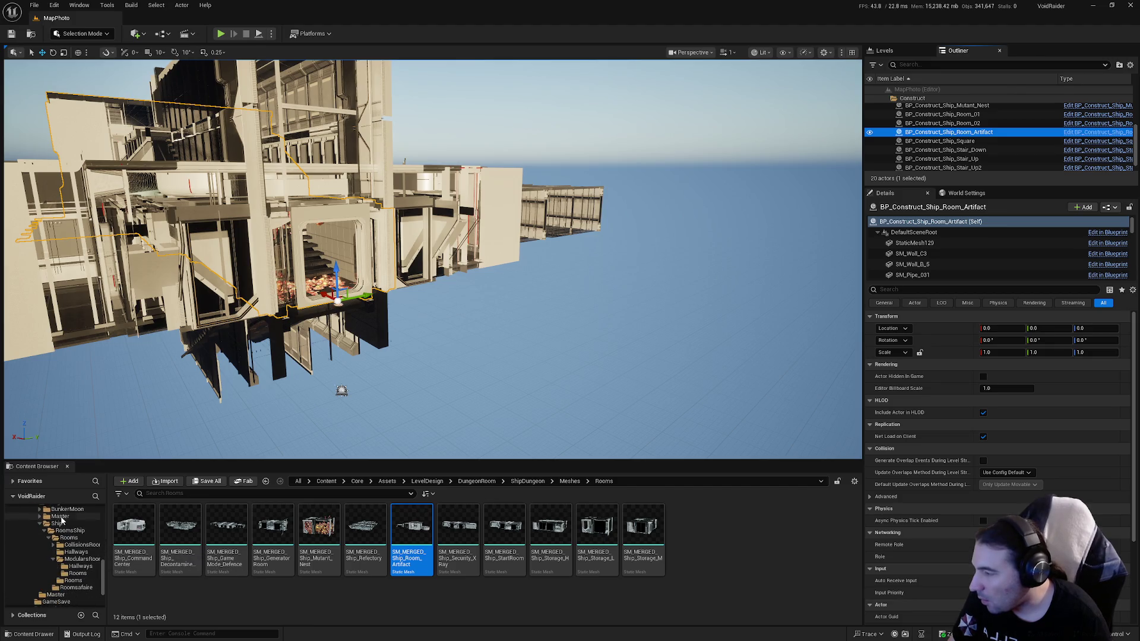
pyautogui.click(77, 573)
pyautogui.press('super')
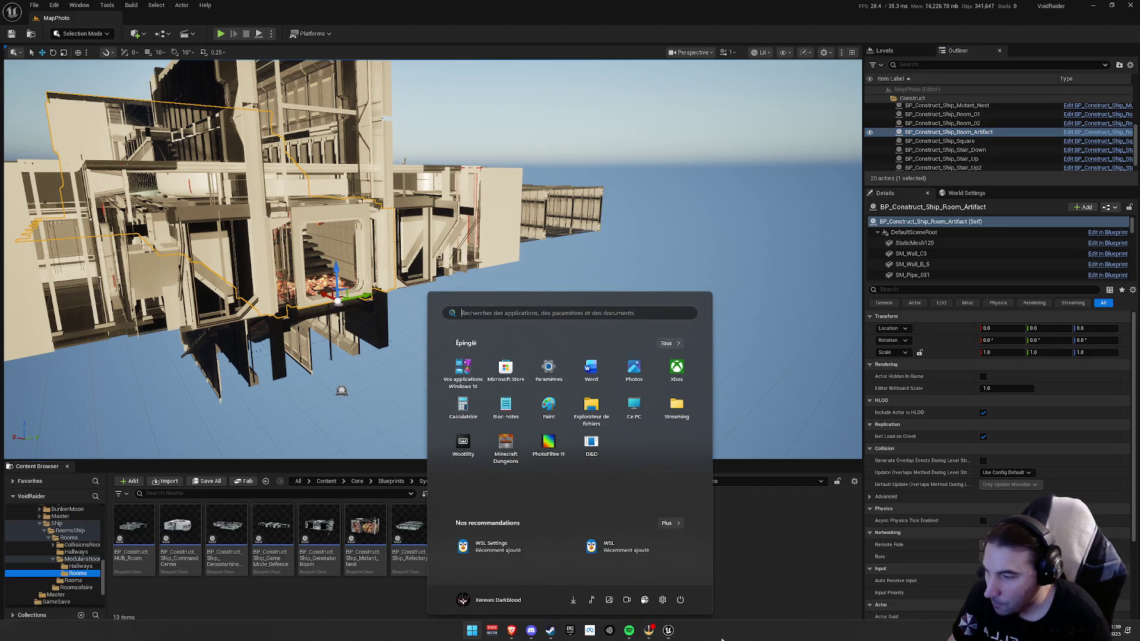
# Step: Play 'Creepy' by METAL STORE from Spotify's recent searches, then minimize Spotify
pyautogui.click(629, 631)
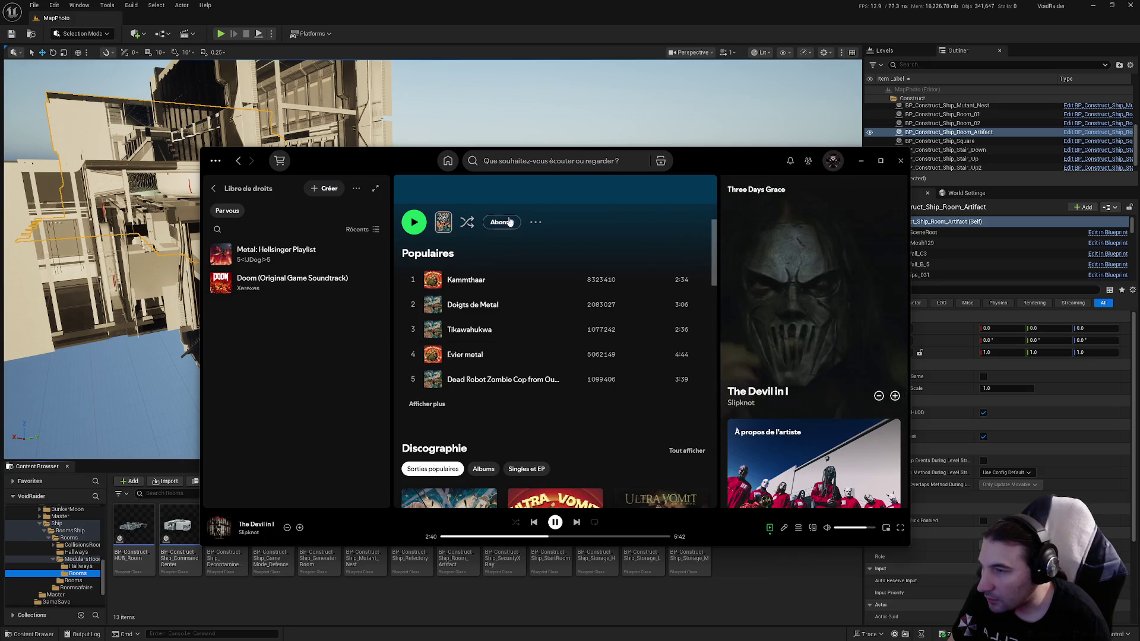
pyautogui.click(538, 161)
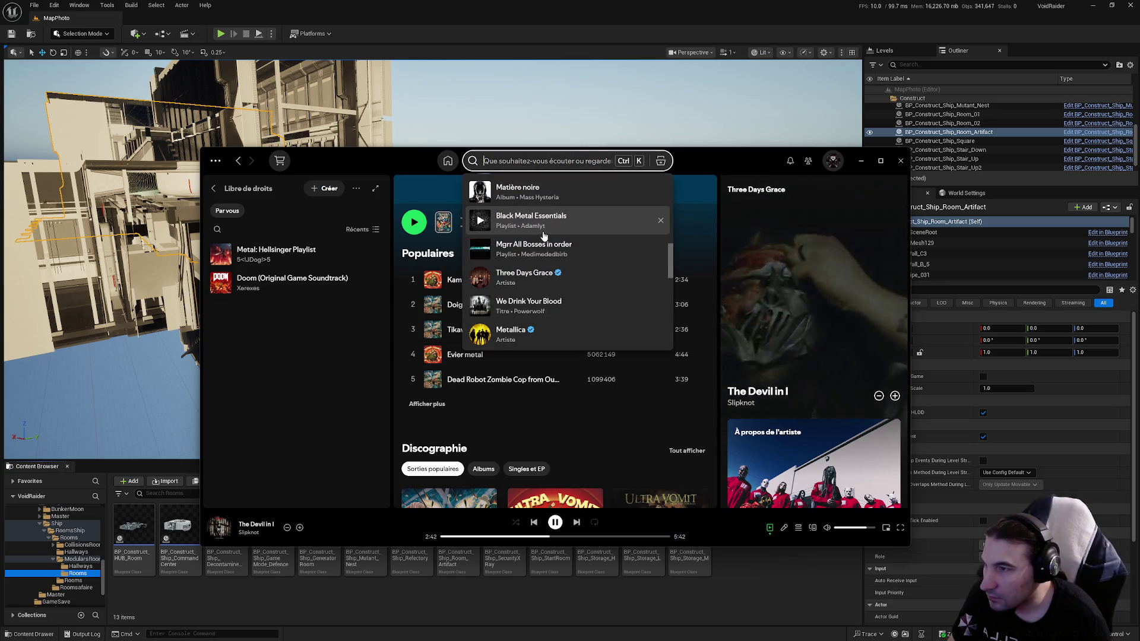
pyautogui.scroll(-5, 543, 235)
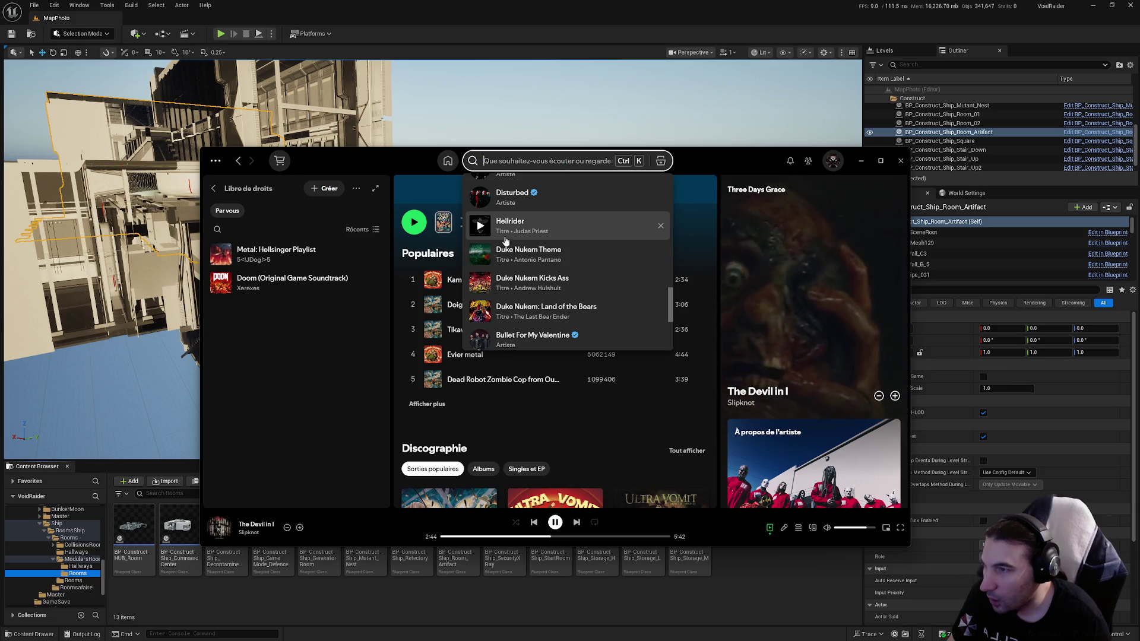
pyautogui.scroll(-3, 505, 240)
pyautogui.click(480, 324)
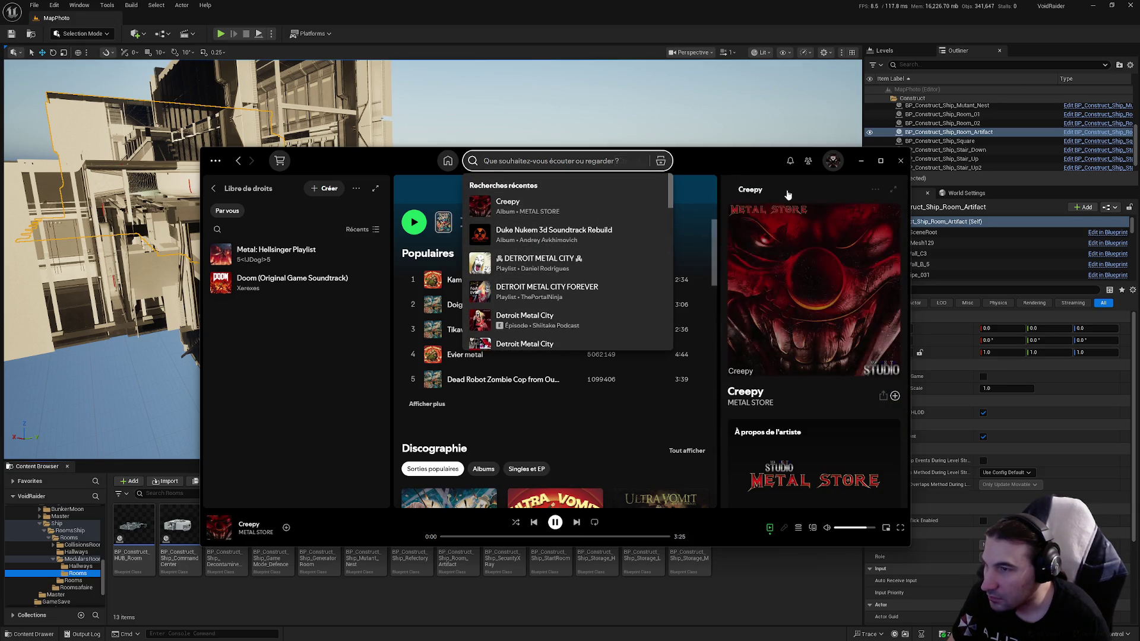
pyautogui.click(861, 161)
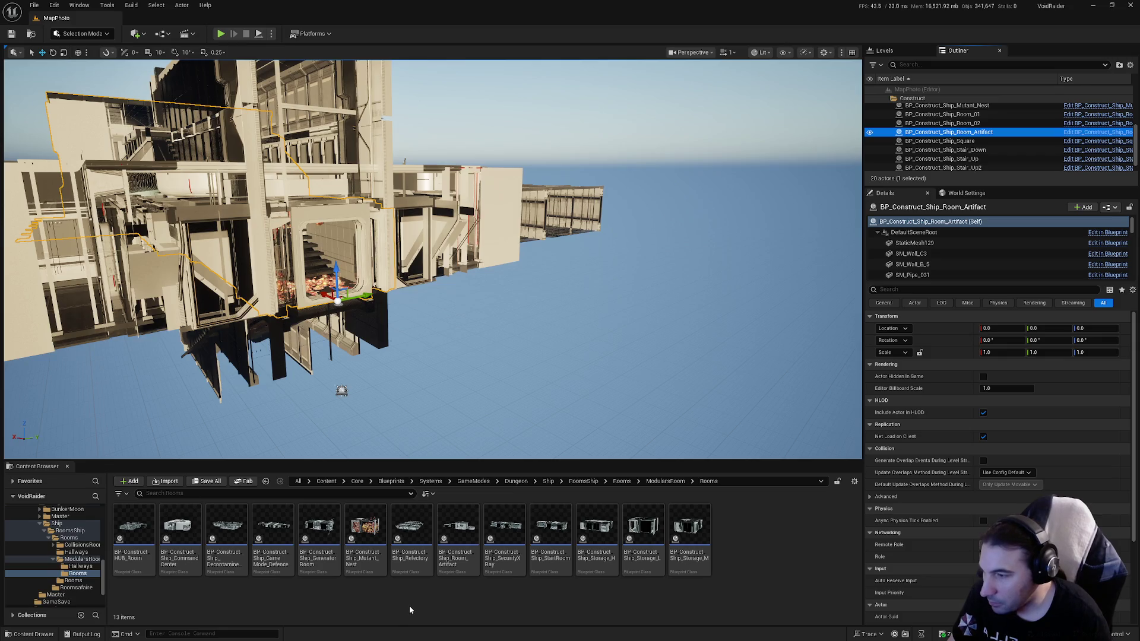
# Step: Place BP_Construct_Ship_SecurityXRay in the level at location 0, 0, 0
pyautogui.click(504, 532)
pyautogui.moveTo(562, 376); pyautogui.dragTo(562, 375)
pyautogui.click(1001, 328)
pyautogui.write('0')
pyautogui.press('Tab')
pyautogui.write('0')
pyautogui.press('Tab')
pyautogui.write('0')
pyautogui.press('Return')
# Step: Open the SecurityXRay room blueprint in the Blueprint editor
pyautogui.moveTo(951, 131); pyautogui.dragTo(997, 147)
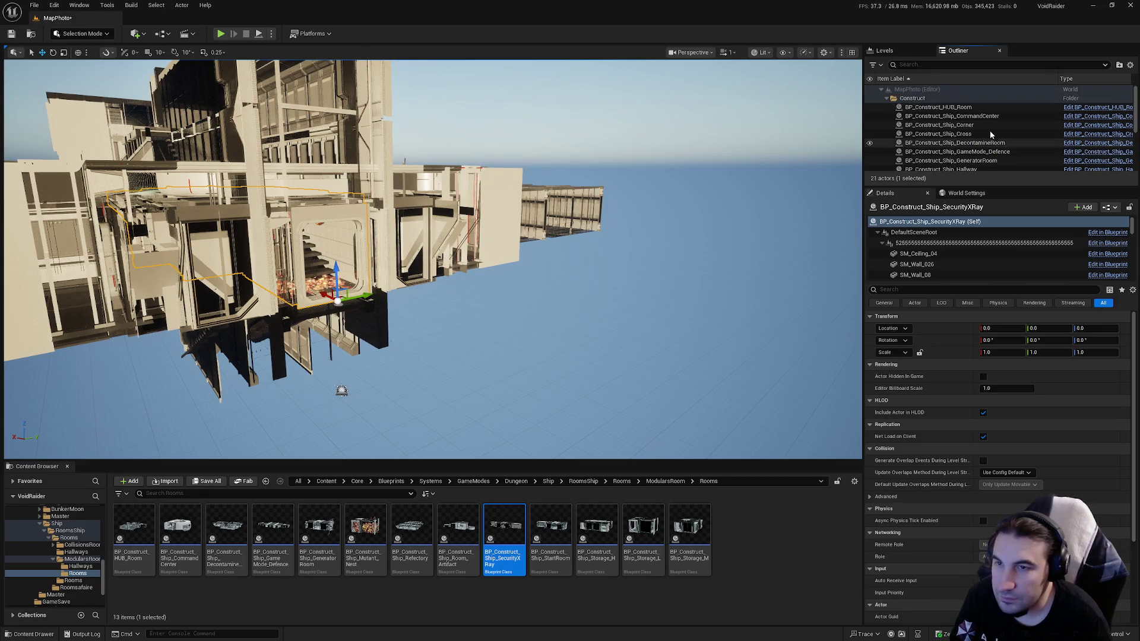
pyautogui.scroll(-3, 983, 136)
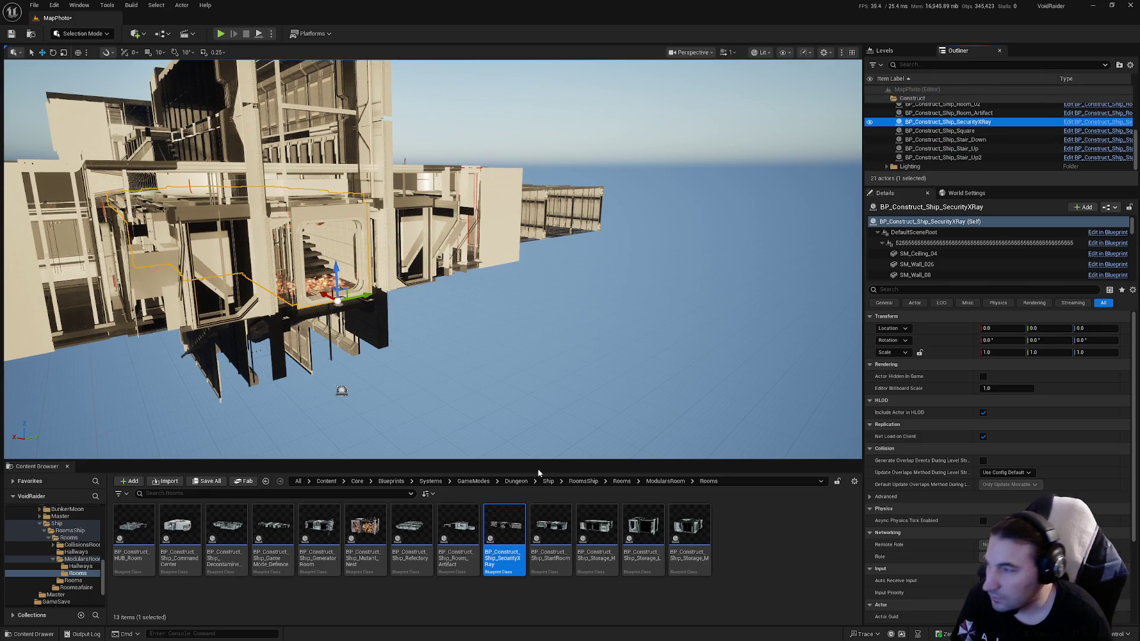
pyautogui.doubleClick(505, 528)
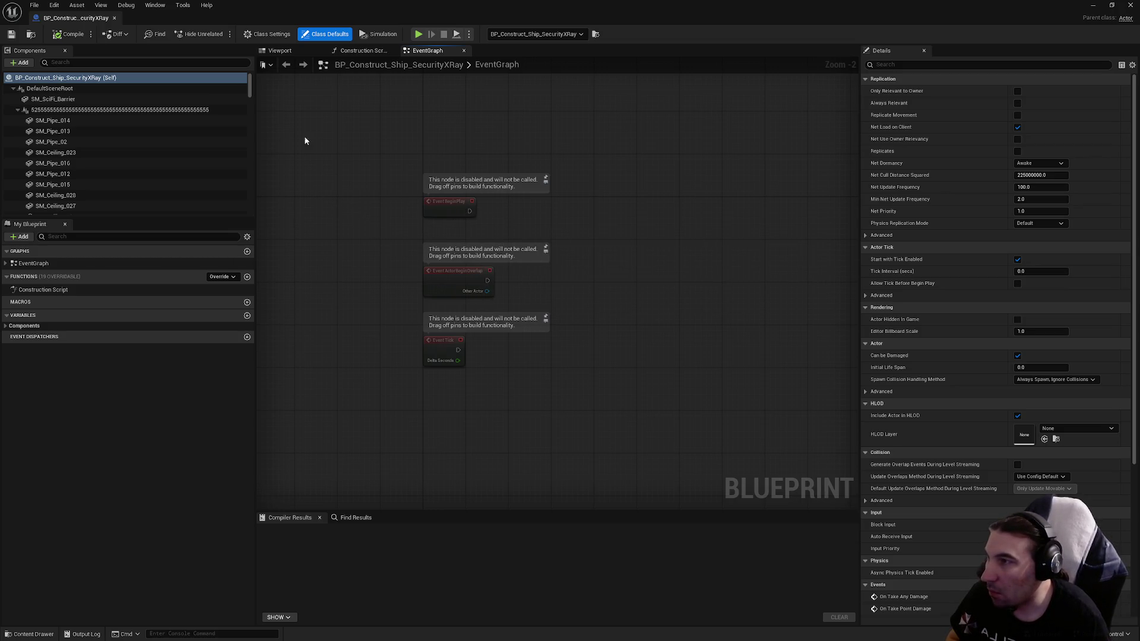
# Step: Swap the first doorway frame's static mesh to SM_Doorway_S_C_Complete
pyautogui.click(285, 51)
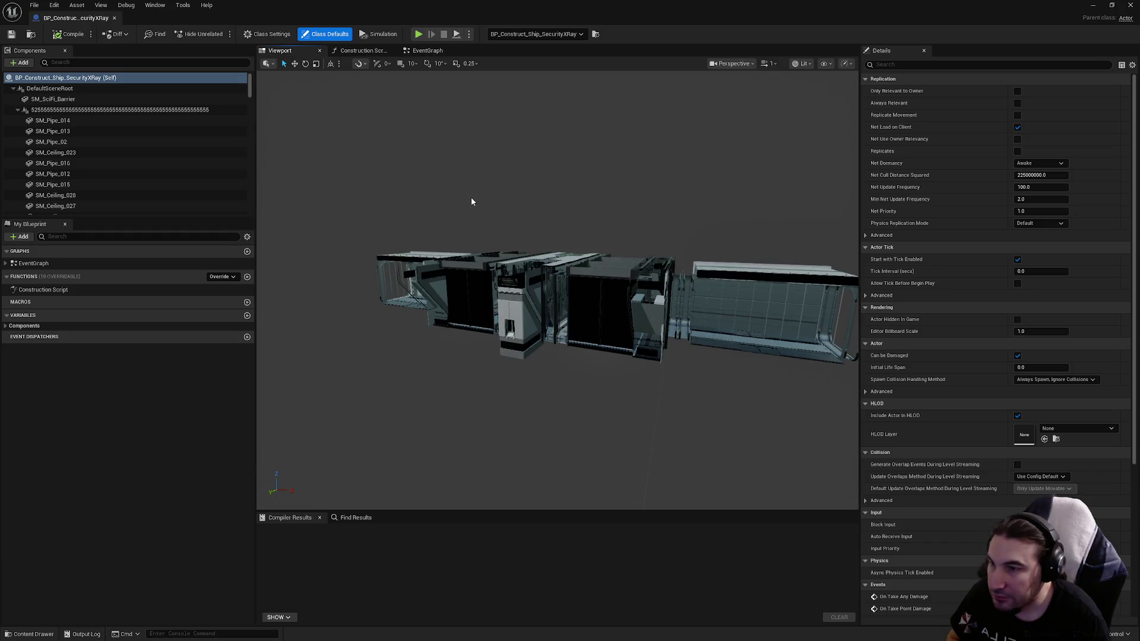
pyautogui.moveTo(571, 232); pyautogui.dragTo(606, 233)
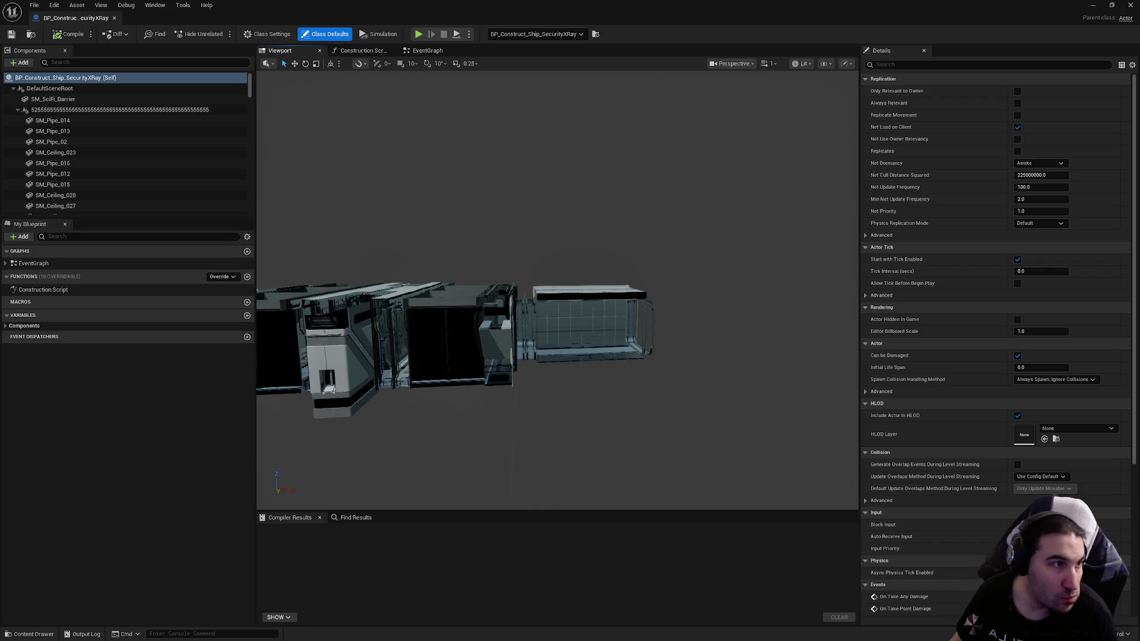
pyautogui.press('w')
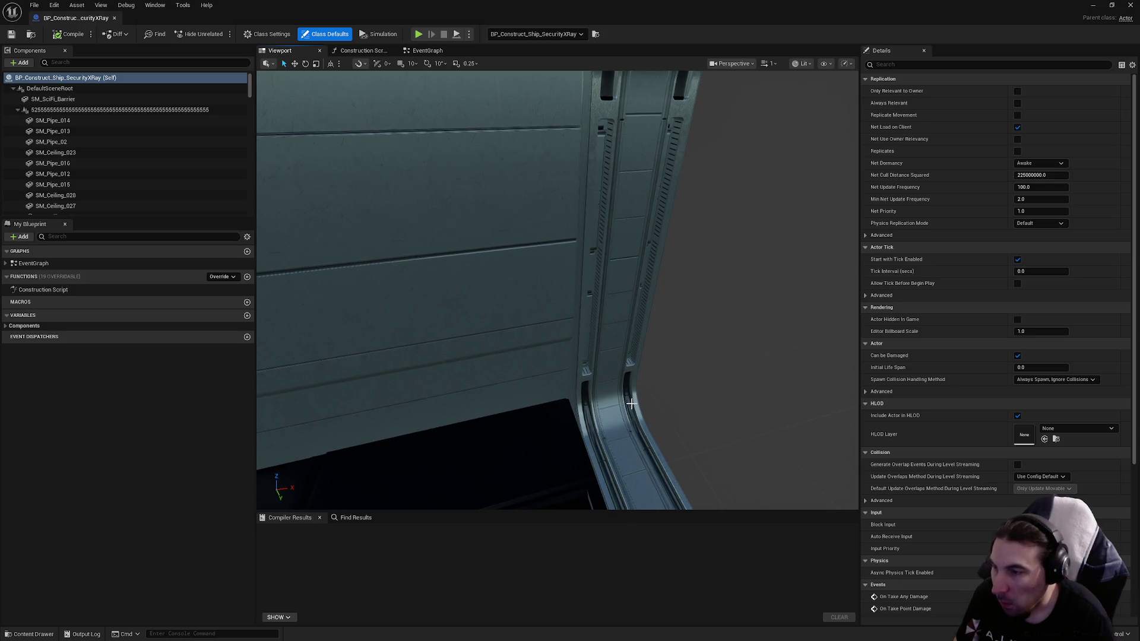
pyautogui.click(595, 421)
pyautogui.click(594, 421)
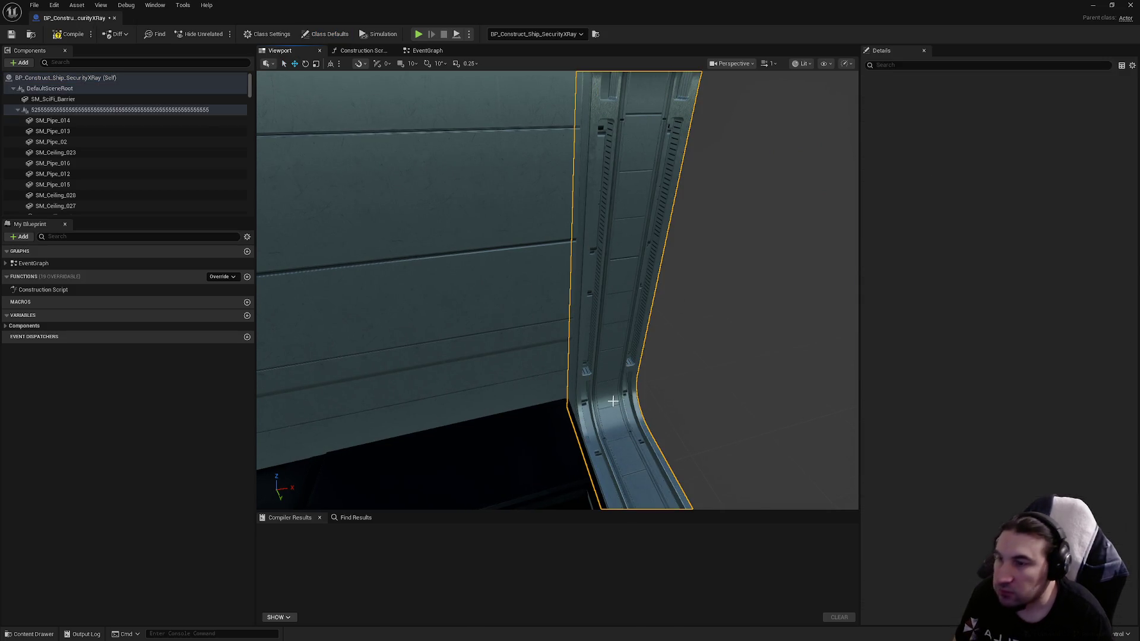
pyautogui.click(1066, 238)
pyautogui.click(1082, 345)
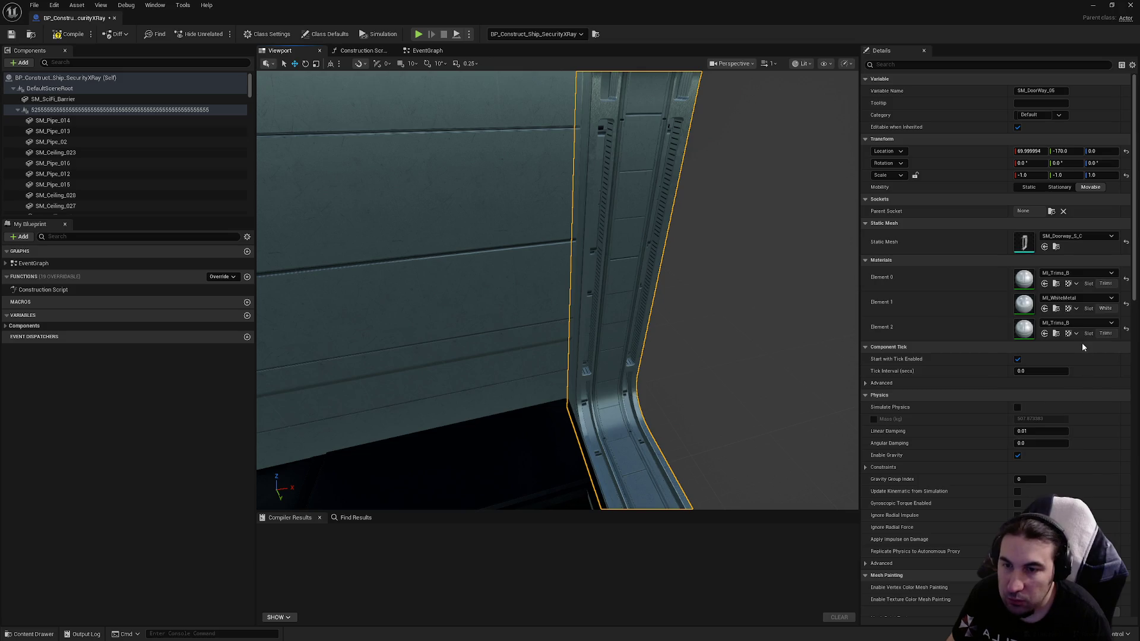
# Step: Assign SM_Doorway_S_C_Complete to the second doorway frame
pyautogui.moveTo(492, 220); pyautogui.dragTo(548, 239)
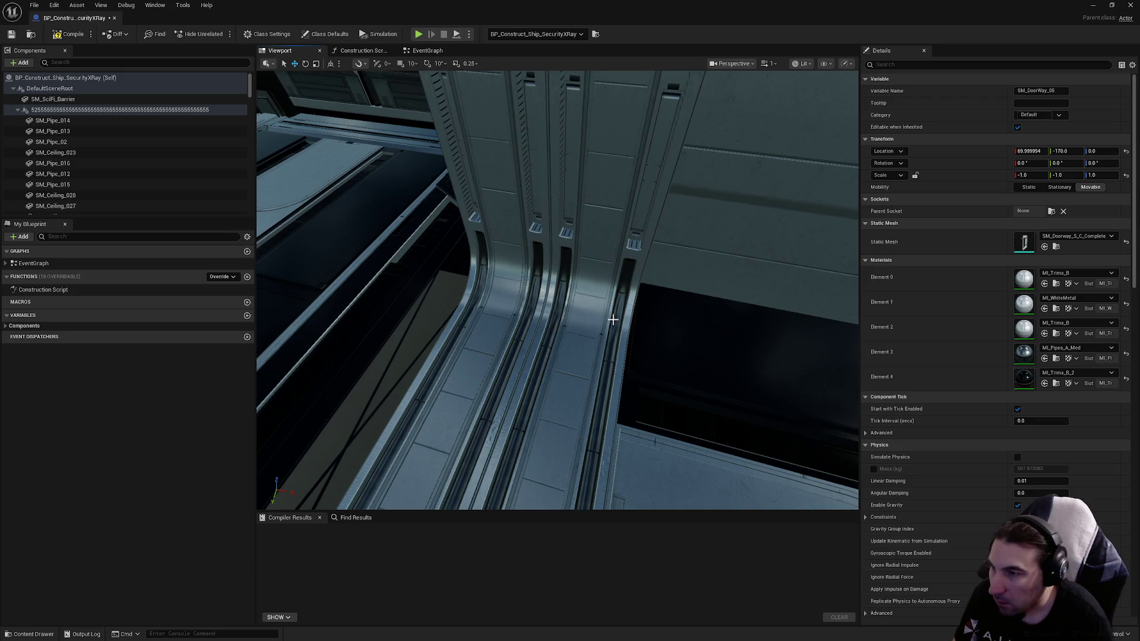
pyautogui.click(613, 319)
pyautogui.click(532, 307)
pyautogui.click(591, 307)
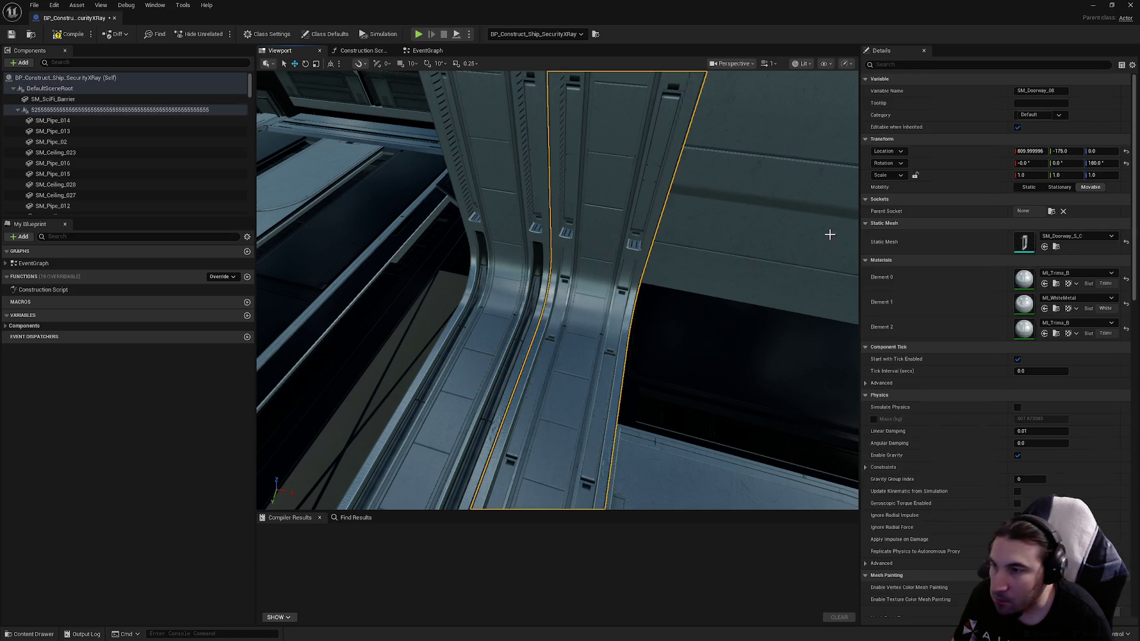
pyautogui.click(1084, 233)
pyautogui.click(1075, 352)
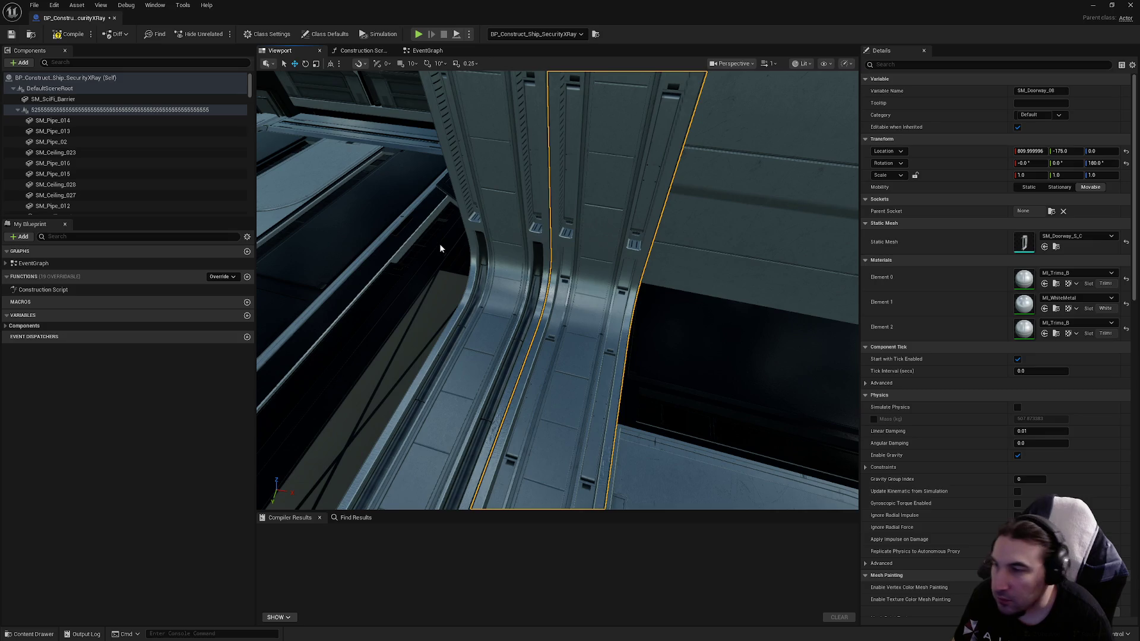
pyautogui.hotkey('ctrl', 'z')
pyautogui.hotkey('ctrl', 'z')
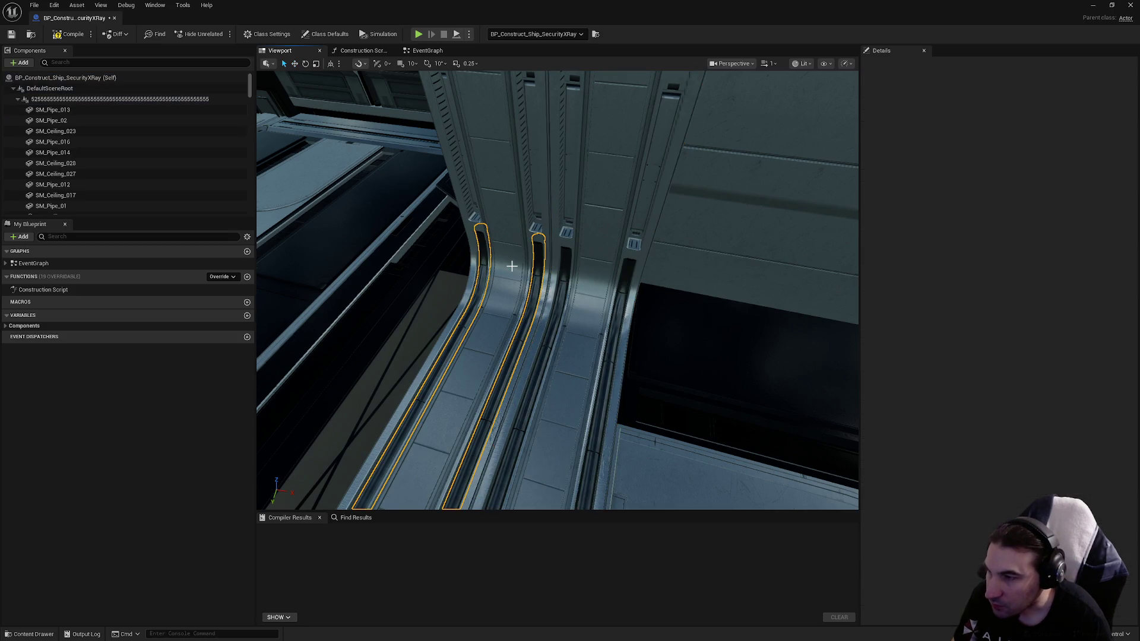
pyautogui.click(1084, 236)
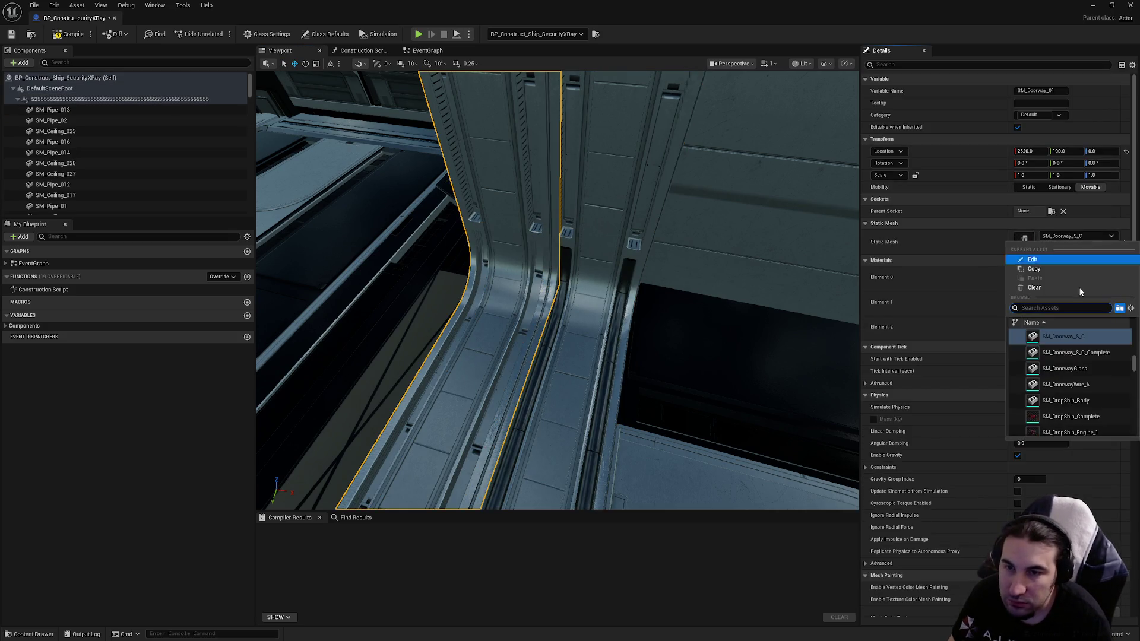
pyautogui.click(1099, 355)
pyautogui.moveTo(557, 291)
pyautogui.mouseDown()
pyautogui.moveTo(511, 279)
pyautogui.moveTo(606, 282)
pyautogui.mouseUp()
# Step: Delete the pipe beside the doorway and swap the next frame to SM_Doorway_S_C_Complete
pyautogui.click(633, 333)
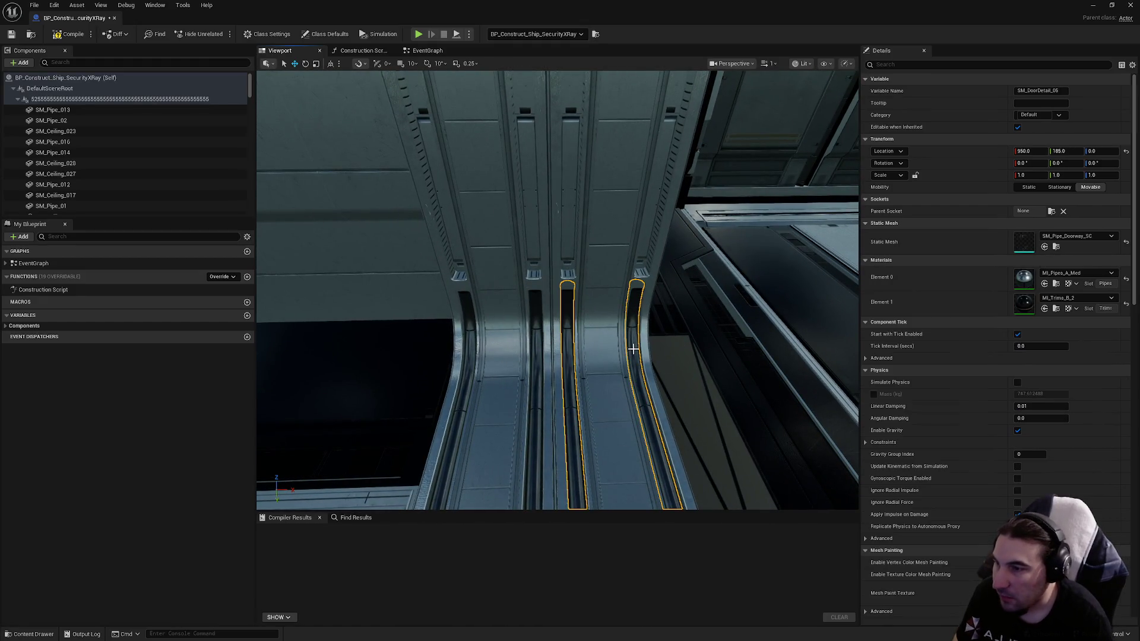
pyautogui.press('Delete')
pyautogui.click(616, 342)
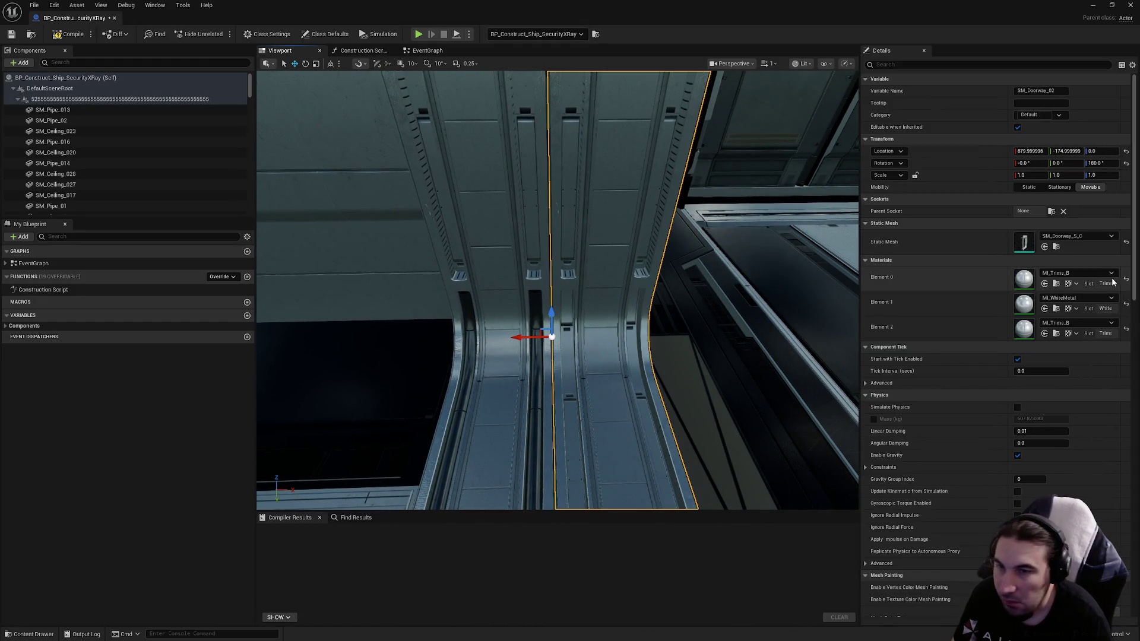
pyautogui.click(1081, 237)
pyautogui.click(981, 358)
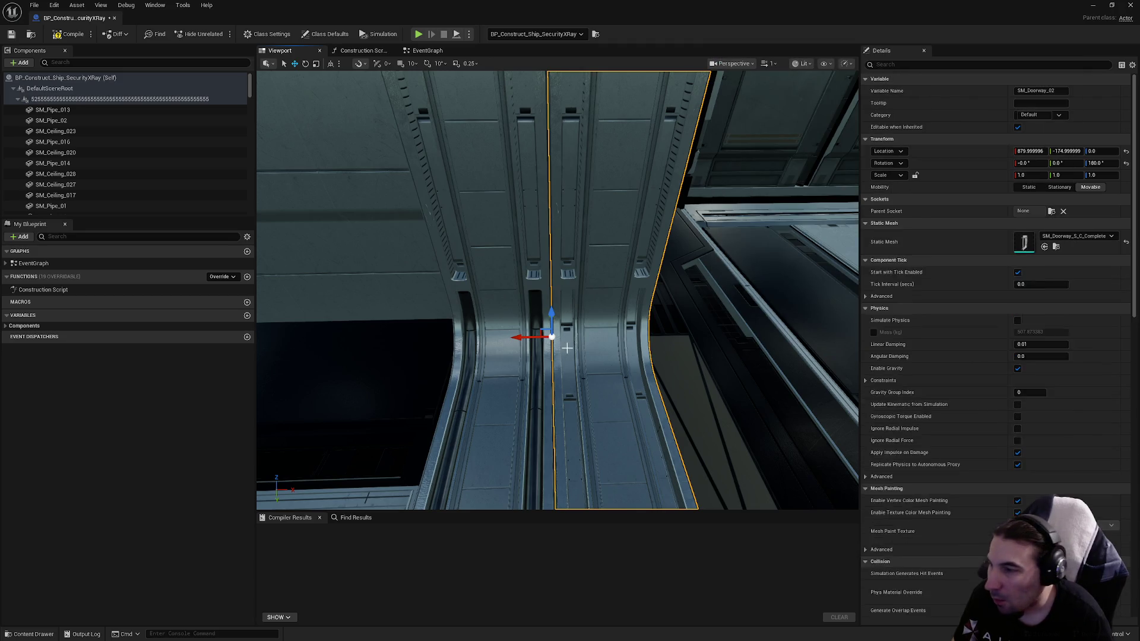
# Step: Swap the remaining doorway pieces, including SM_Doorway_04, to the complete mesh and compile
pyautogui.click(535, 362)
pyautogui.click(503, 354)
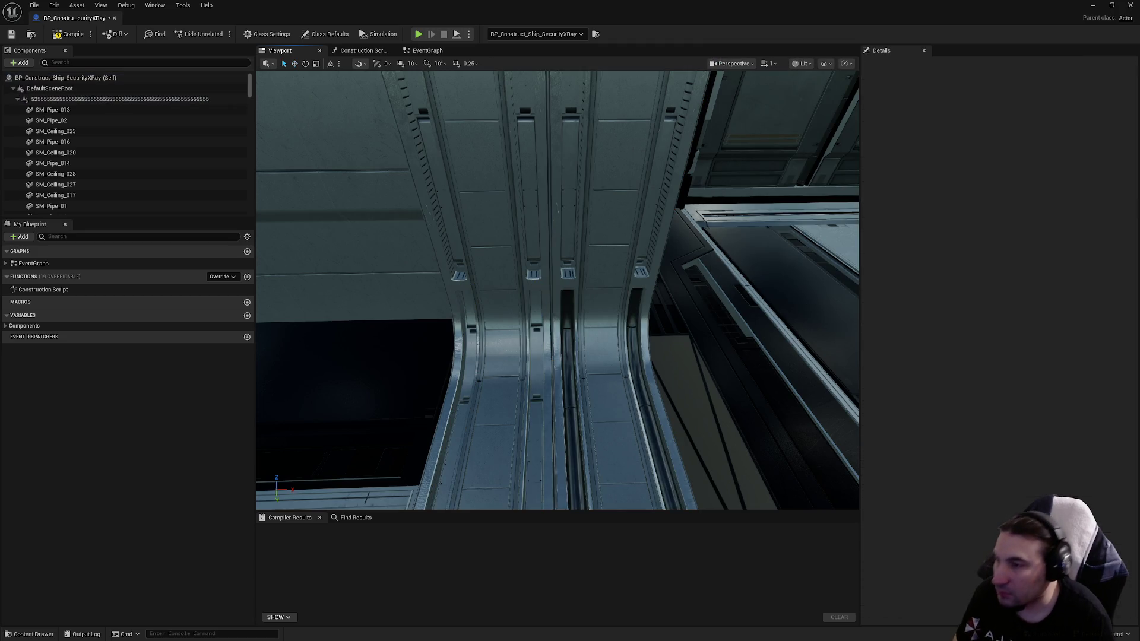
pyautogui.click(1067, 236)
pyautogui.click(1087, 355)
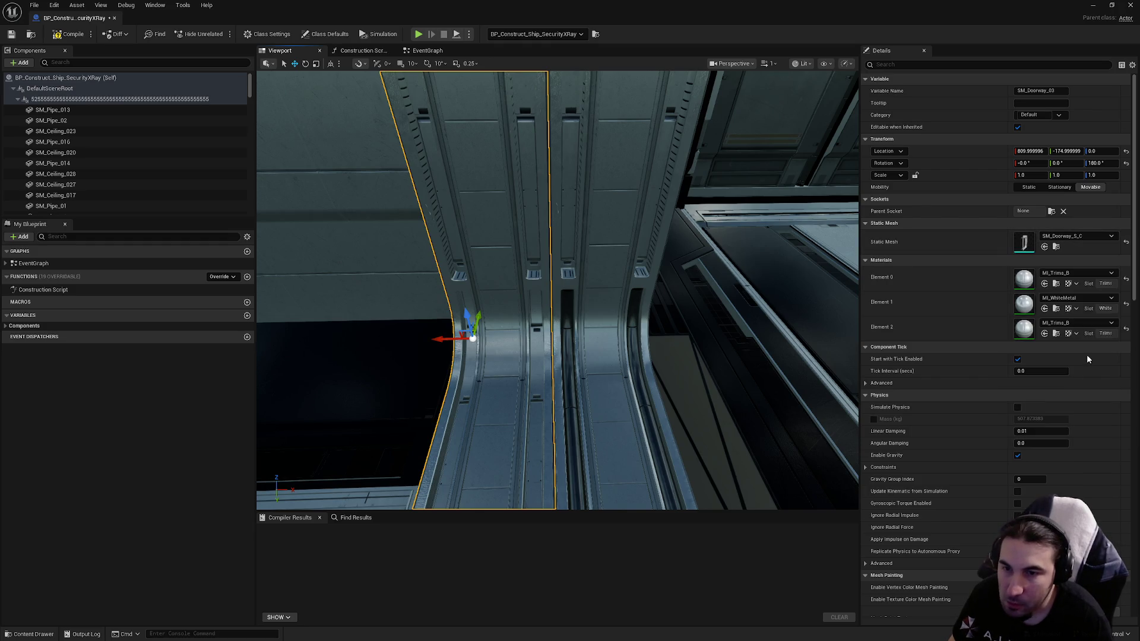
pyautogui.moveTo(568, 276); pyautogui.dragTo(577, 362)
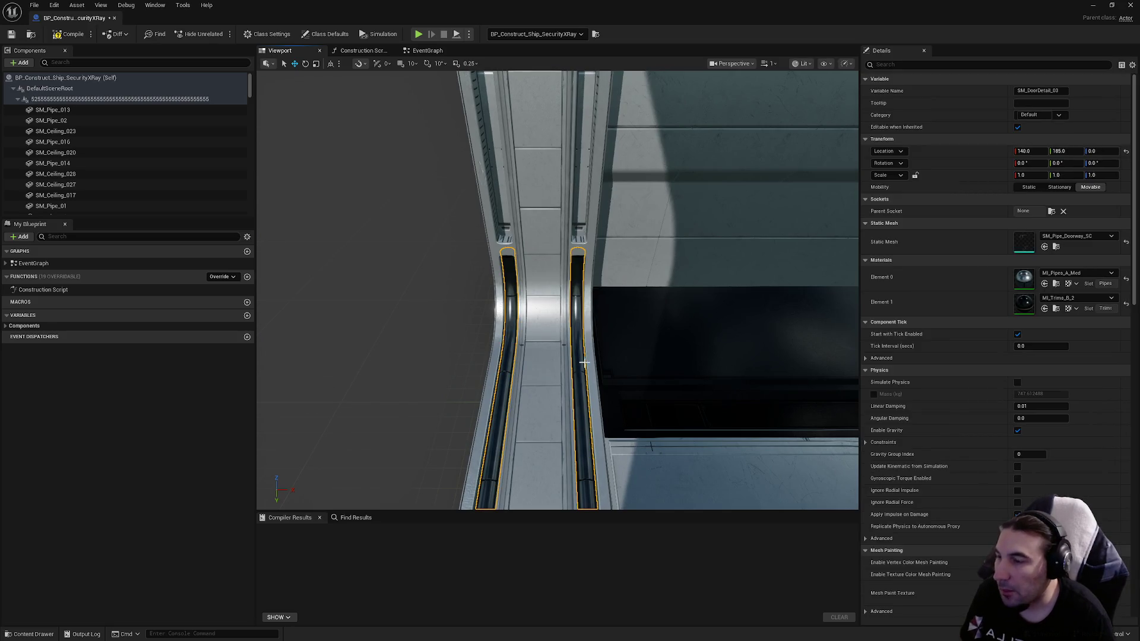
pyautogui.hotkey('ctrl', 'z')
pyautogui.click(551, 354)
pyautogui.click(1056, 247)
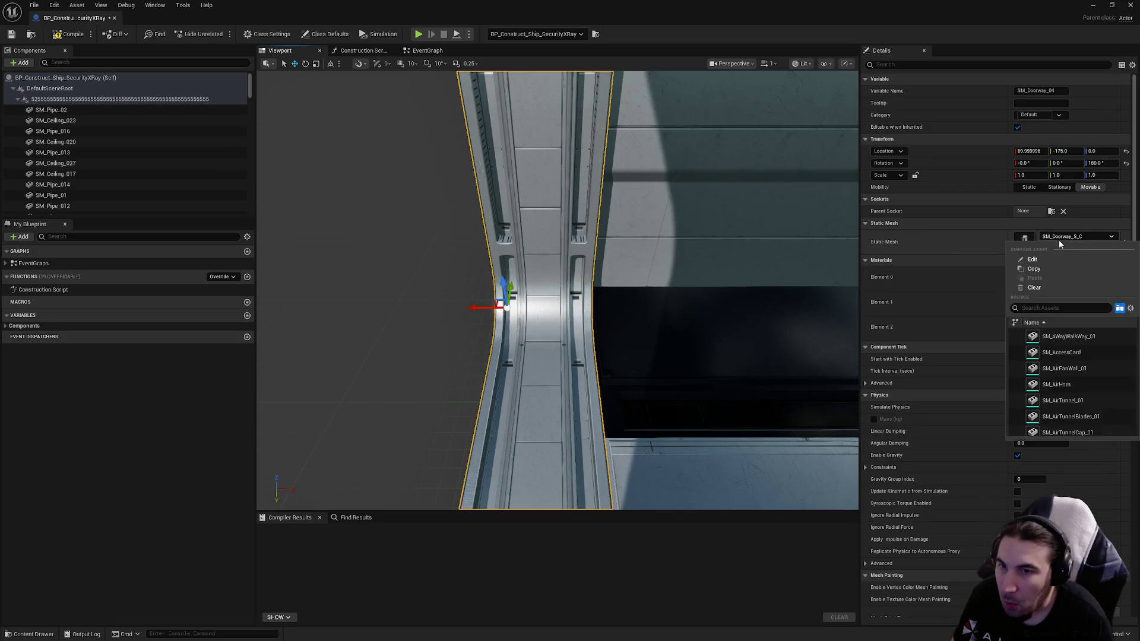
pyautogui.click(1072, 353)
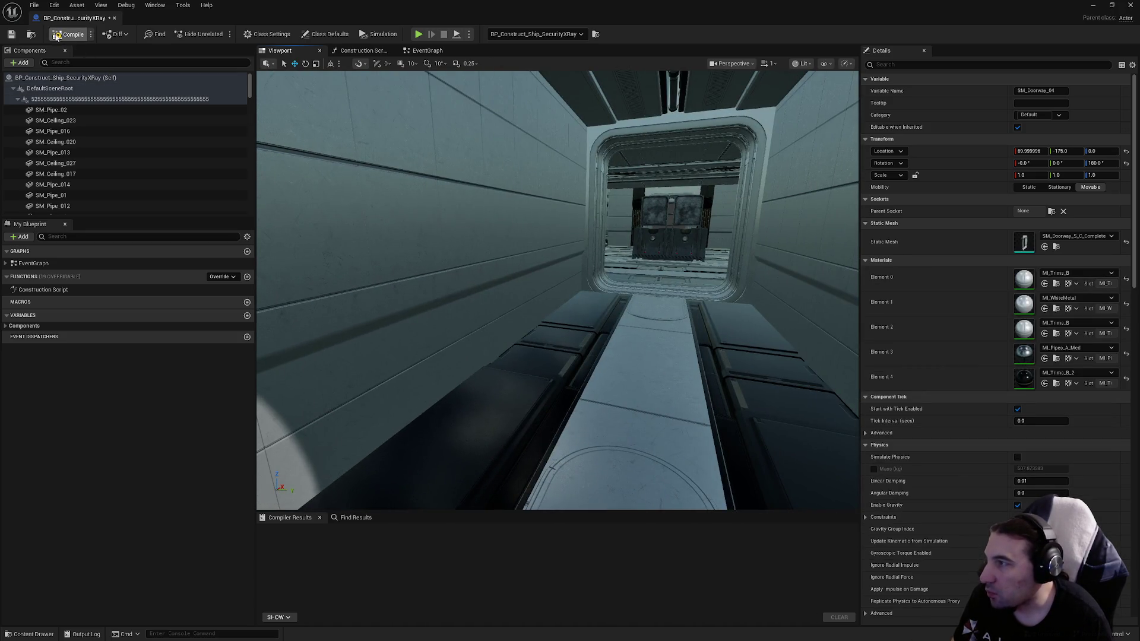
pyautogui.click(57, 36)
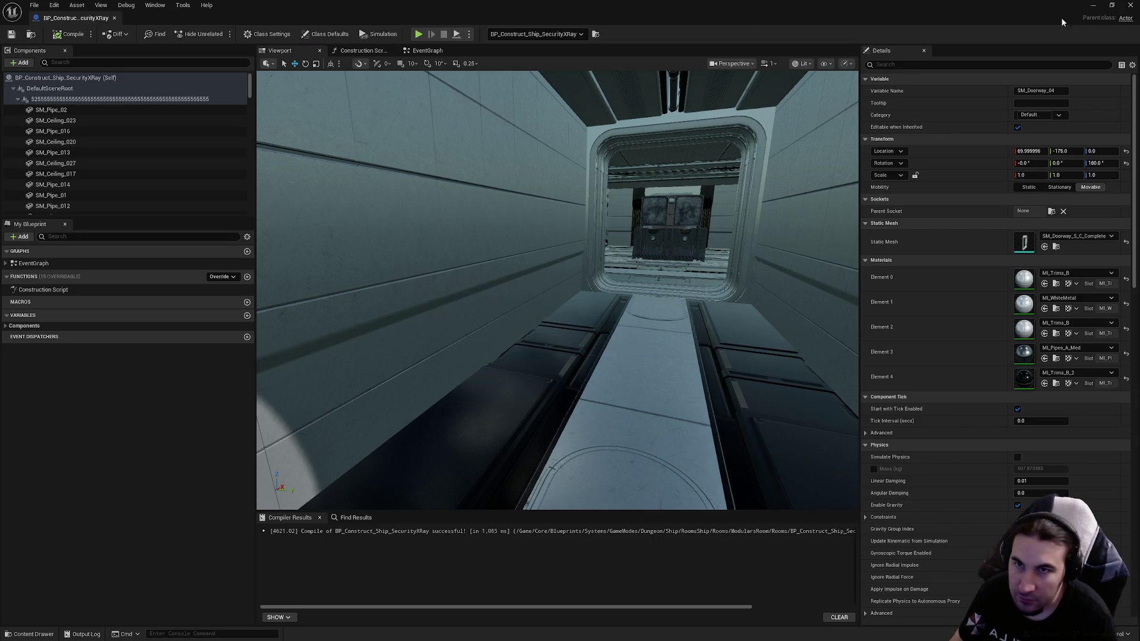
# Step: Save all content, select the SecurityXRay room actor and run Merge Actors on it
pyautogui.click(1130, 5)
pyautogui.click(211, 481)
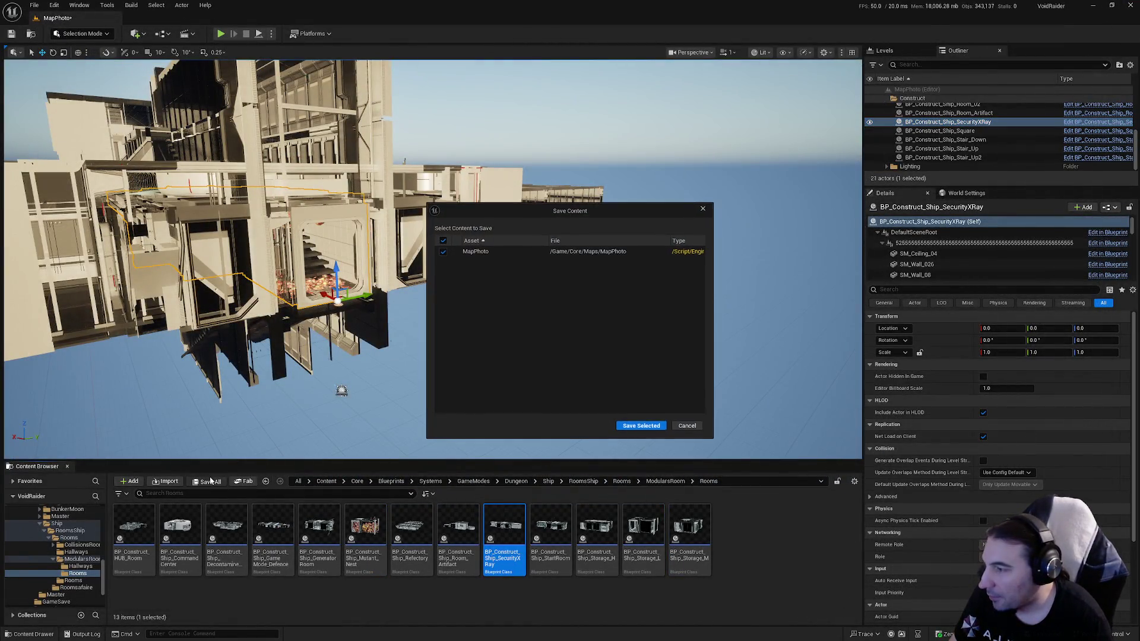
pyautogui.click(642, 425)
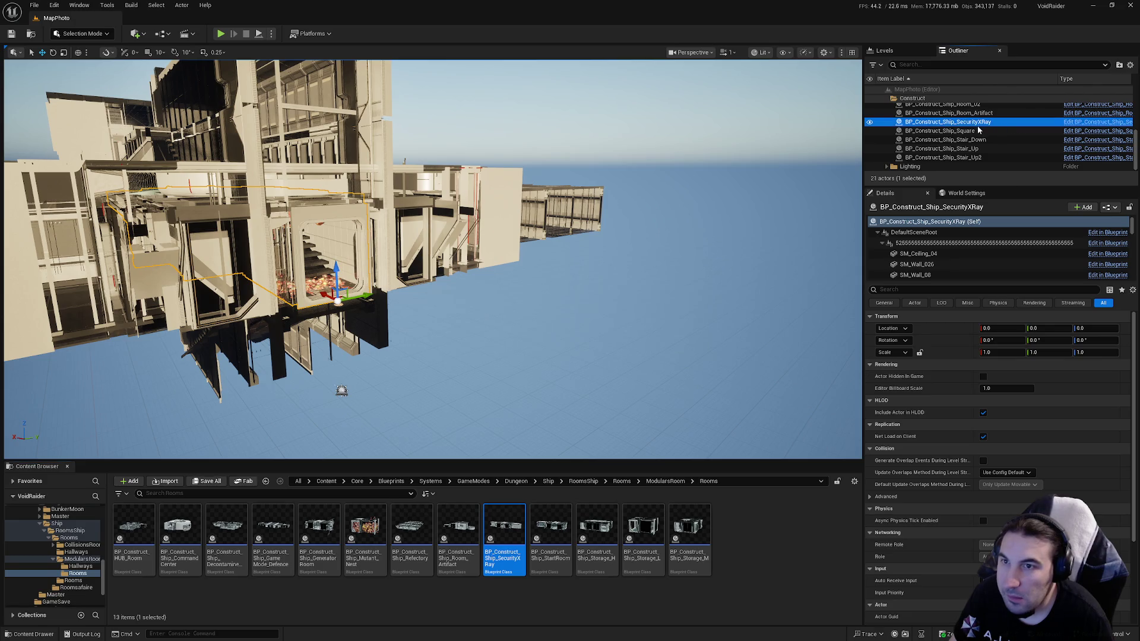
pyautogui.click(950, 149)
pyautogui.click(950, 122)
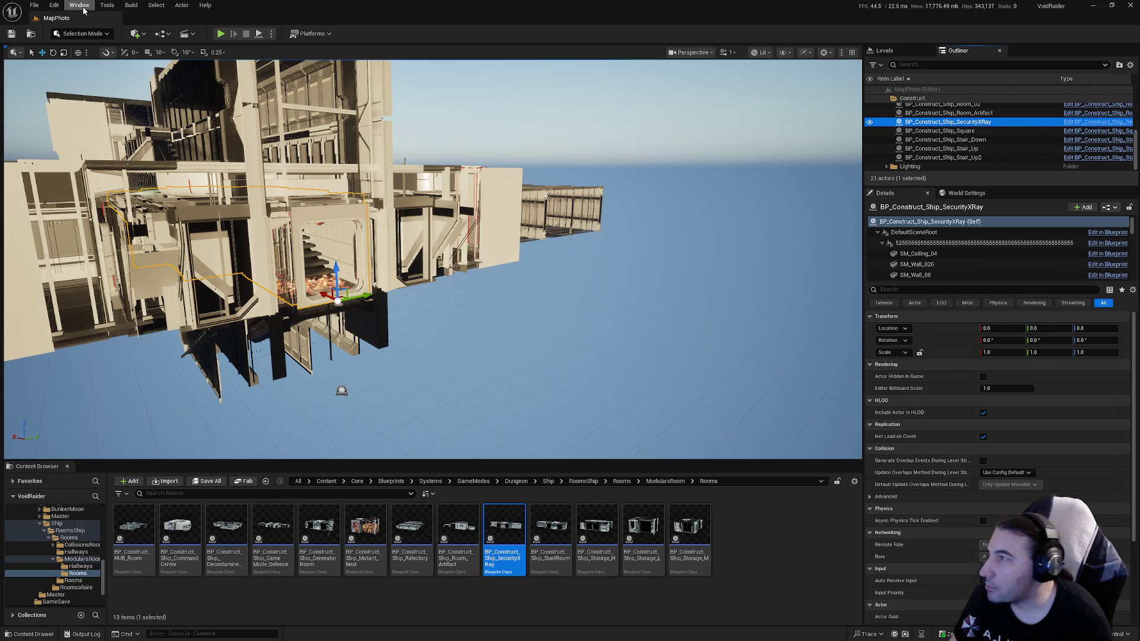
pyautogui.click(108, 5)
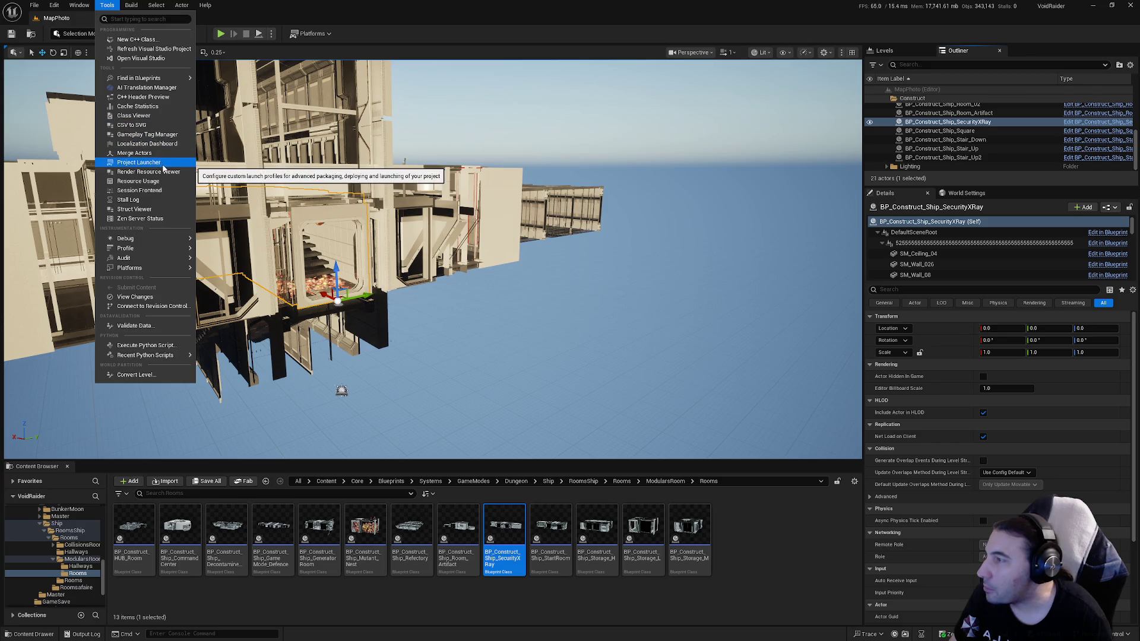
pyautogui.click(137, 153)
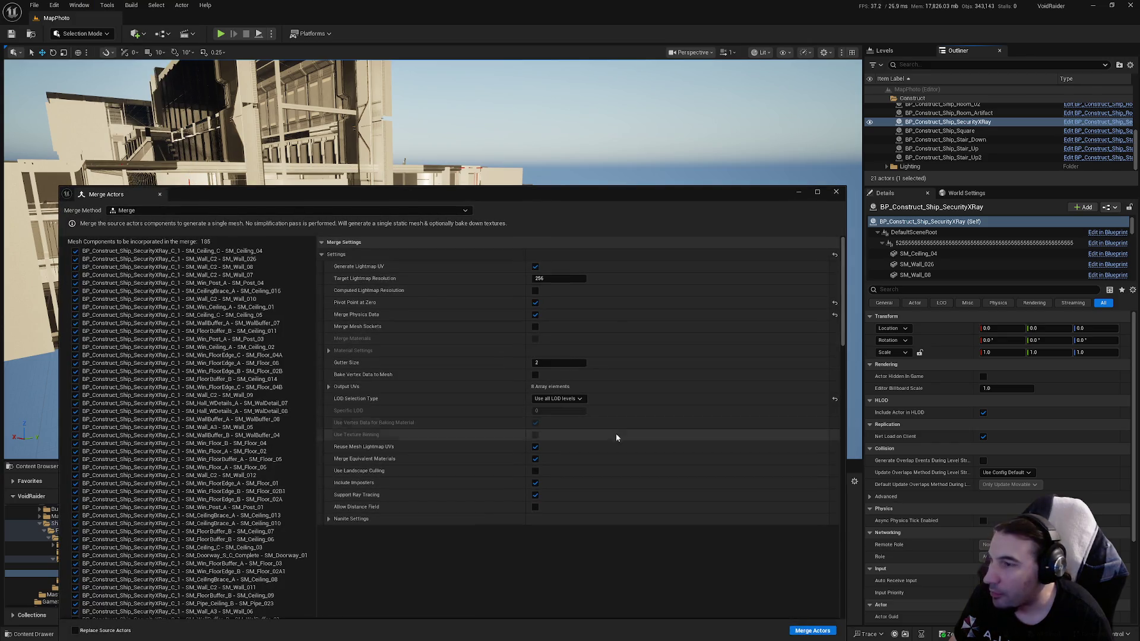
pyautogui.click(811, 632)
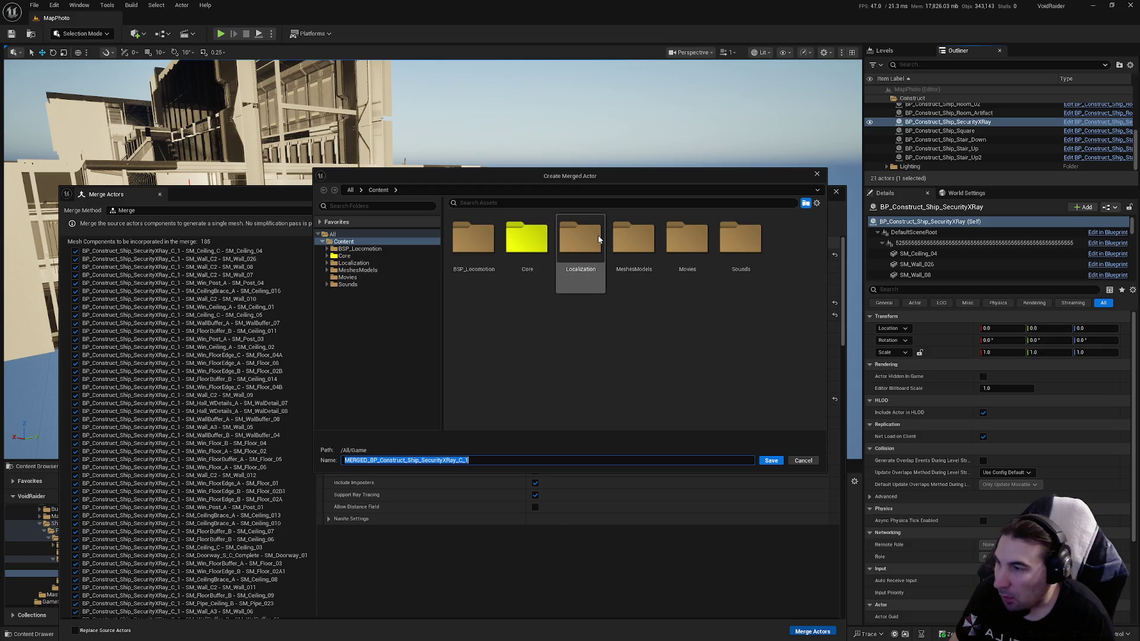
# Step: Save the merged SecurityXRay mesh to Core/Assets/LevelDesign/DungeonRoom/ShipDungeon/Meshes/Rooms
pyautogui.doubleClick(550, 262)
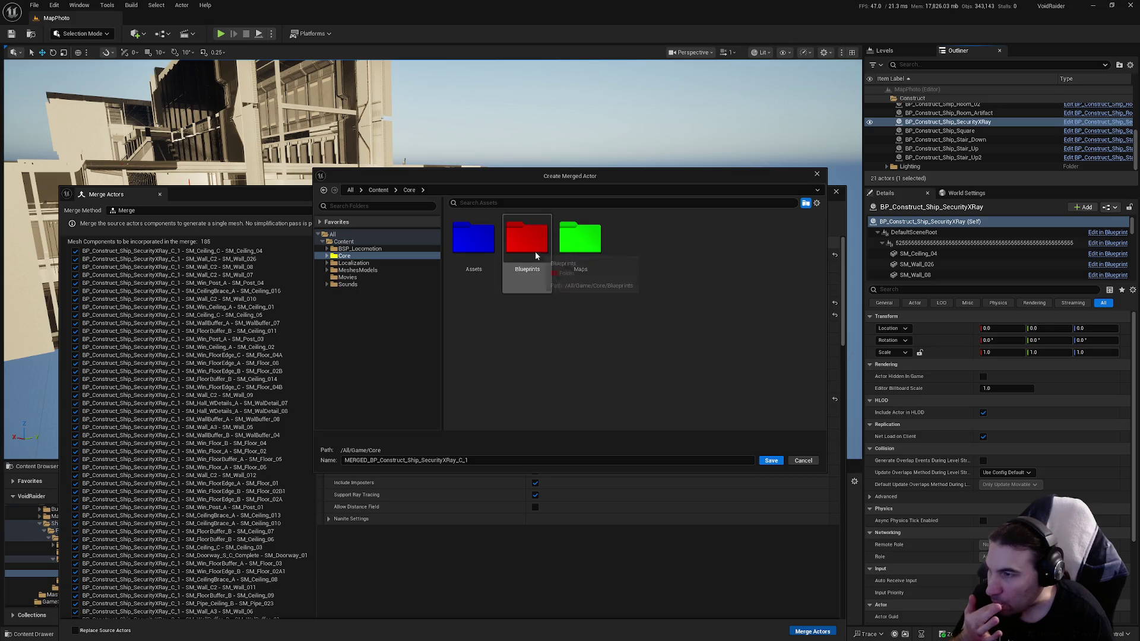
pyautogui.doubleClick(473, 241)
pyautogui.doubleClick(740, 244)
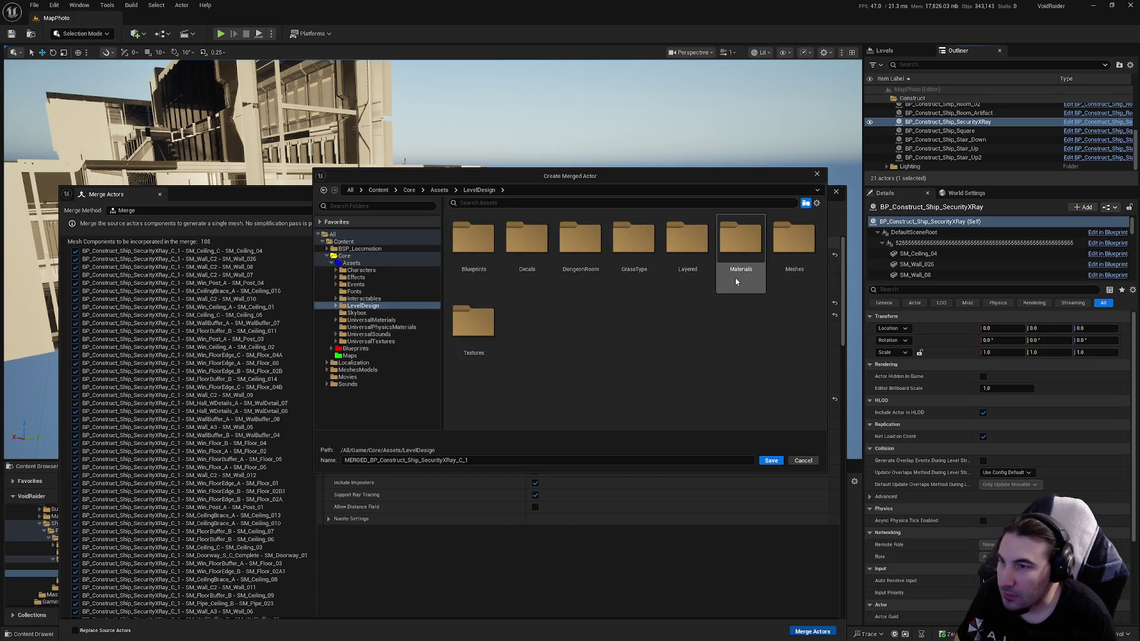
pyautogui.doubleClick(582, 244)
pyautogui.doubleClick(582, 245)
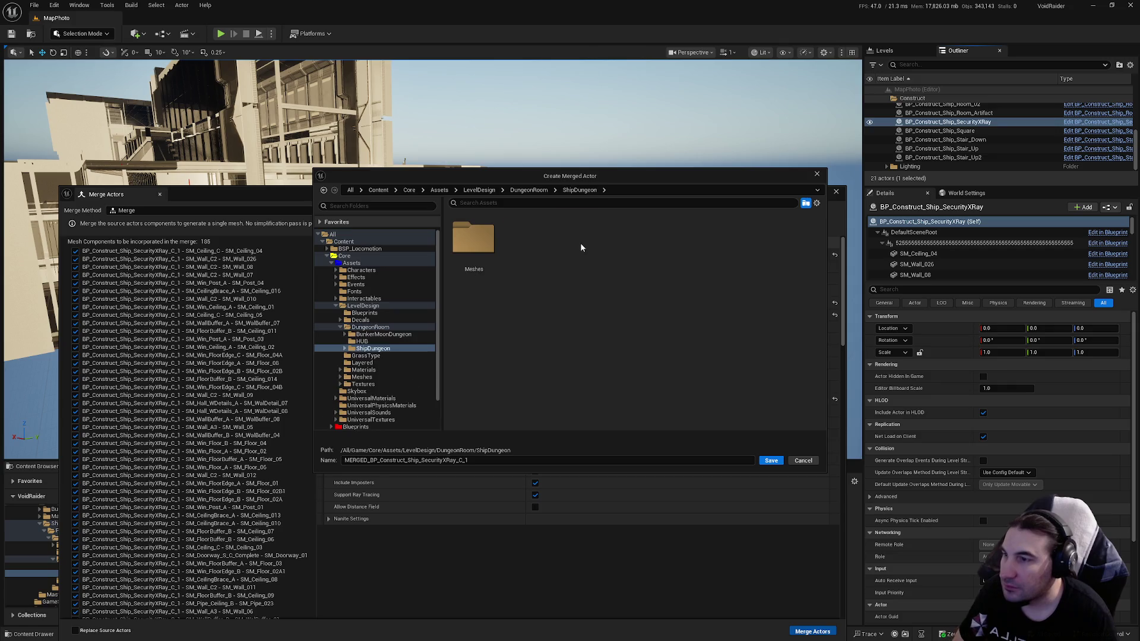
pyautogui.doubleClick(474, 238)
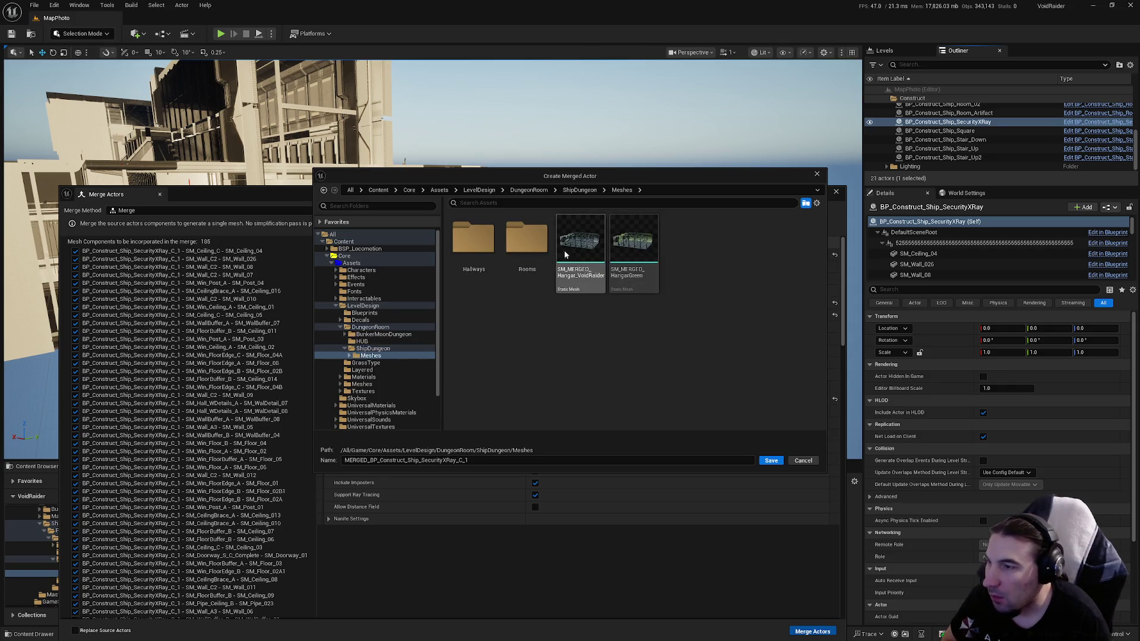
pyautogui.doubleClick(527, 241)
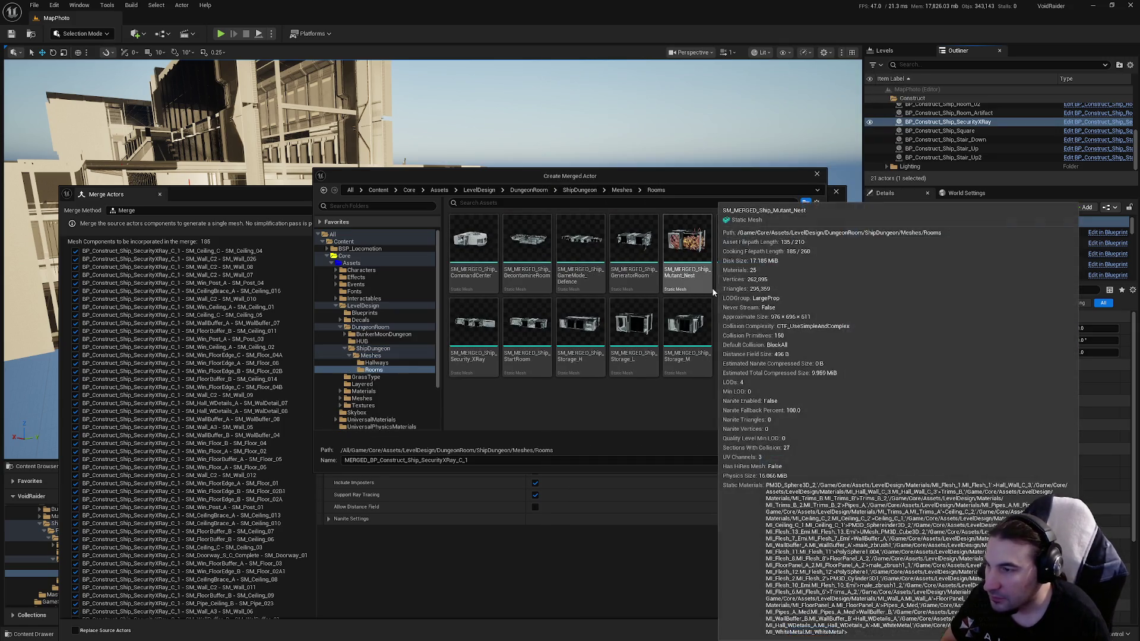
pyautogui.click(474, 332)
pyautogui.click(357, 462)
pyautogui.click(770, 462)
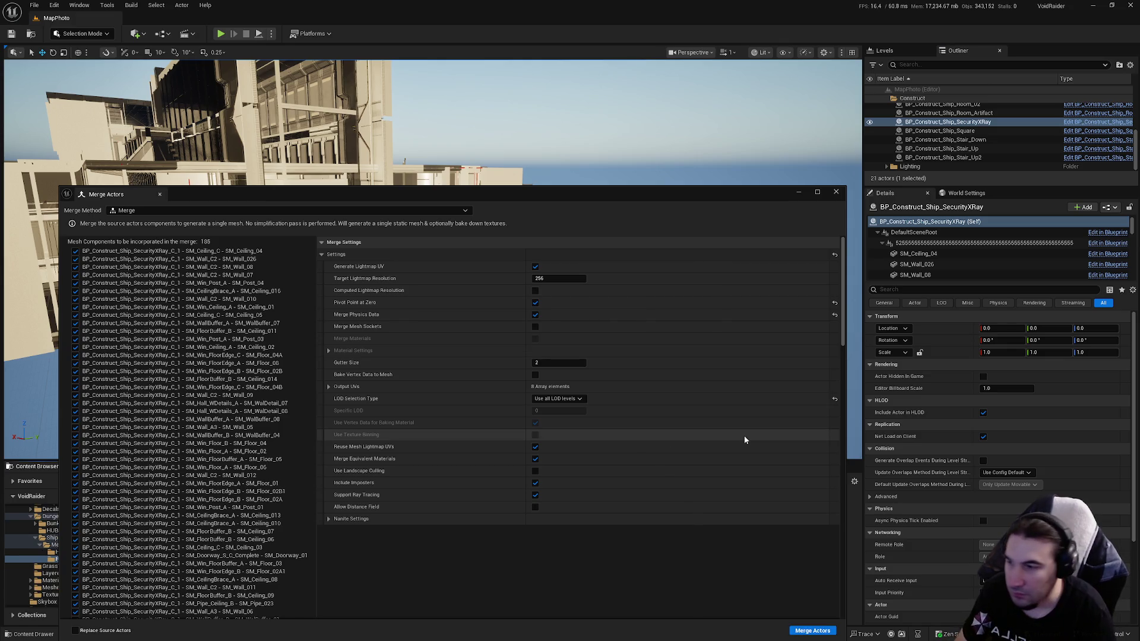
pyautogui.click(837, 192)
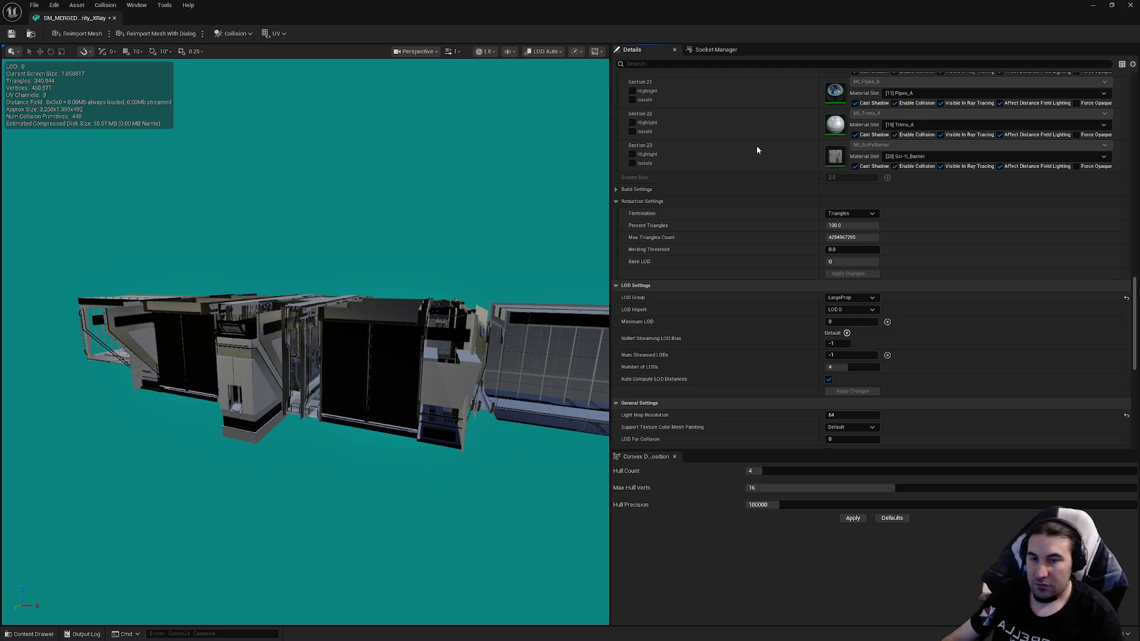
# Step: Set the merged Security XRay mesh's LOD Group to LargeProp, giving it four LODs
pyautogui.scroll(3, 305, 369)
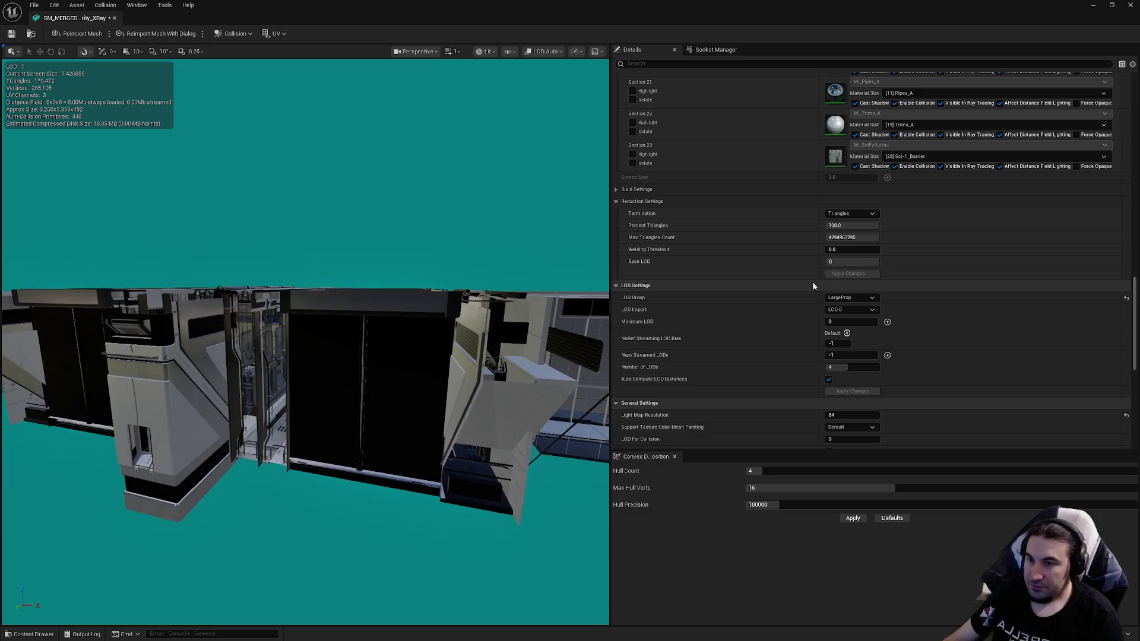
# Step: Turn off automatic LOD distances and adjust the LOD 1 screen size
pyautogui.scroll(-3, 886, 290)
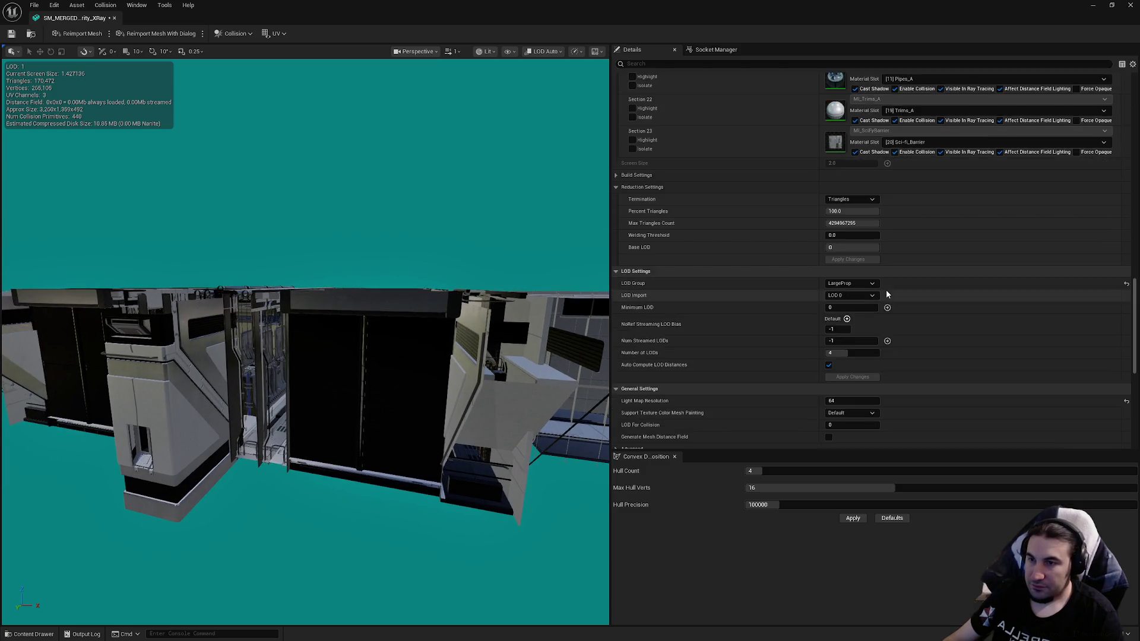
pyautogui.click(829, 308)
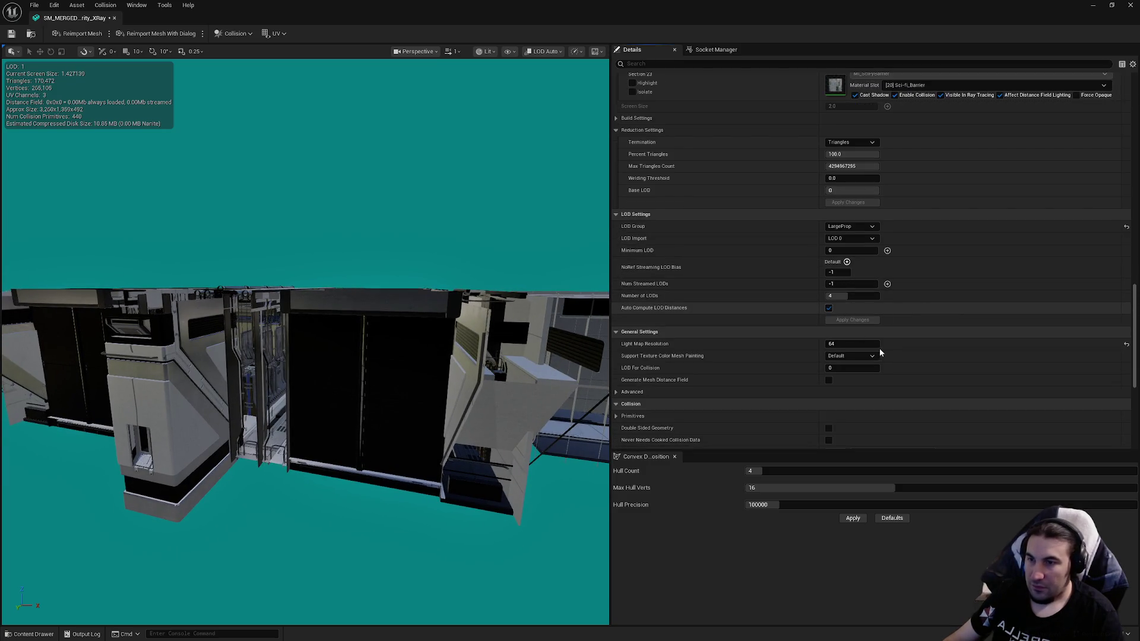
pyautogui.scroll(4, 891, 343)
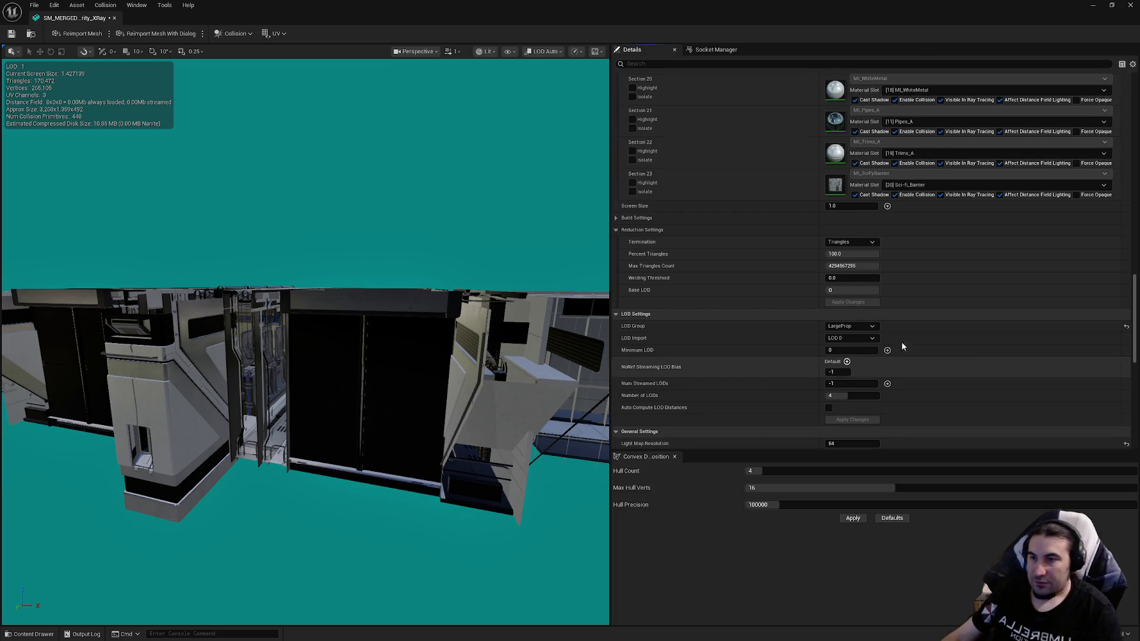
pyautogui.moveTo(1135, 295); pyautogui.dragTo(1135, 190)
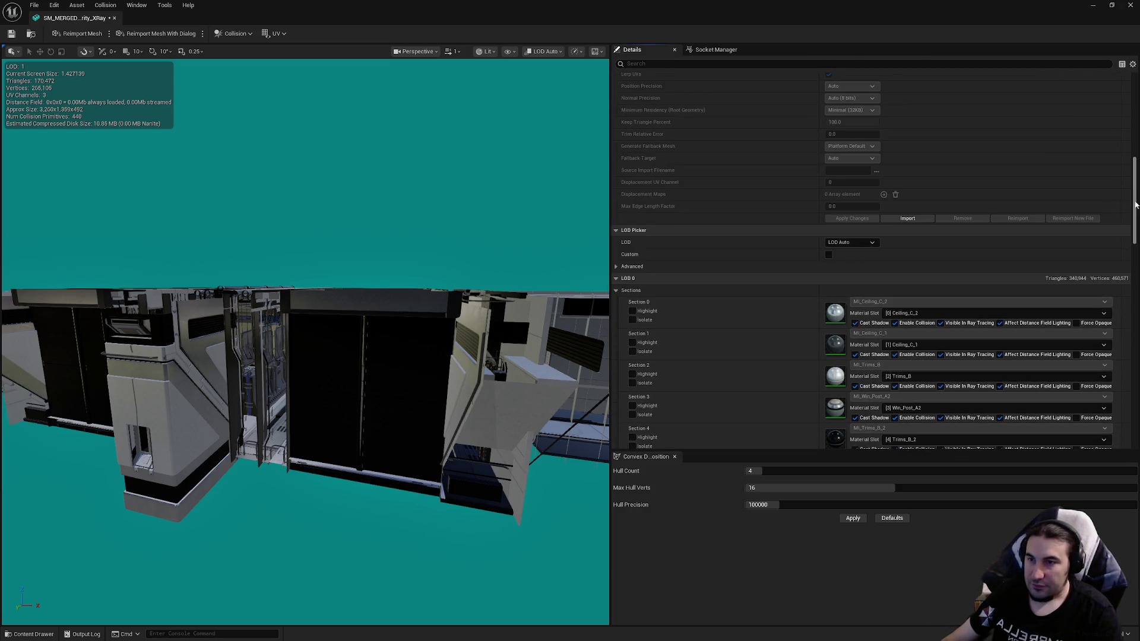
pyautogui.click(849, 242)
pyautogui.click(855, 275)
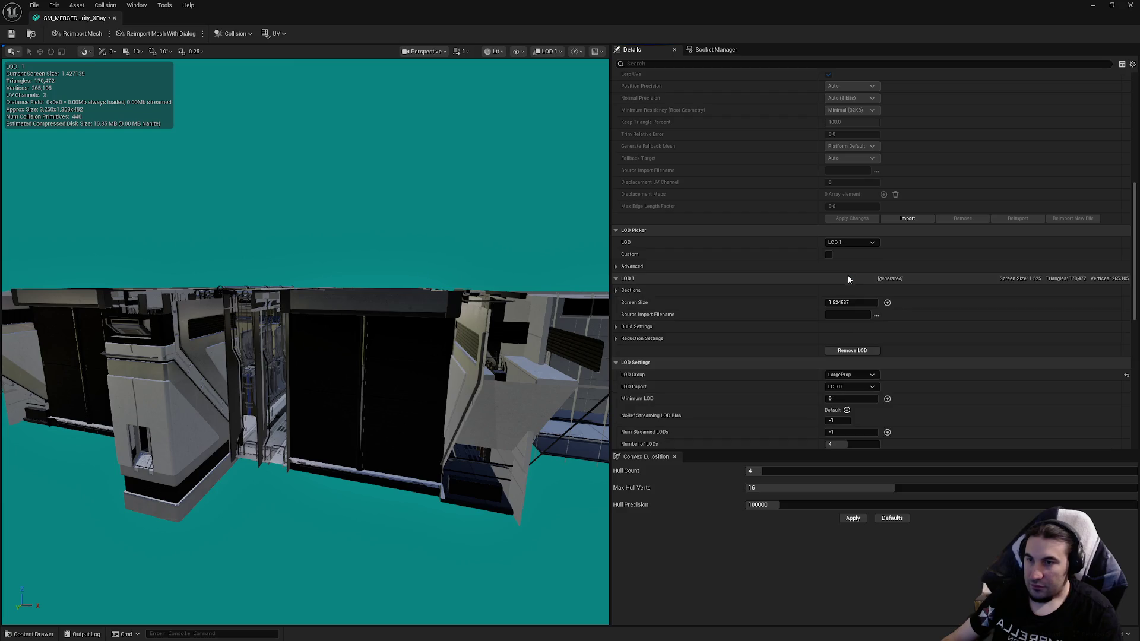
pyautogui.scroll(8, 1124, 317)
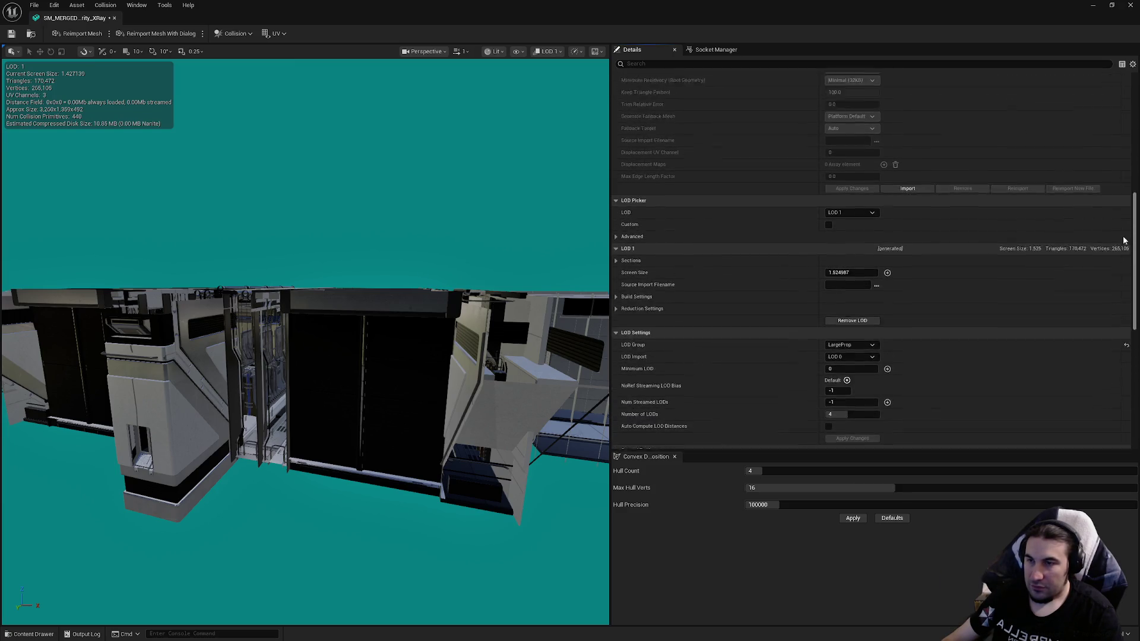
pyautogui.moveTo(338, 300)
pyautogui.mouseDown()
pyautogui.moveTo(333, 291)
pyautogui.moveTo(273, 296)
pyautogui.moveTo(274, 273)
pyautogui.moveTo(273, 306)
pyautogui.mouseUp()
pyautogui.click(847, 317)
pyautogui.write('0.8')
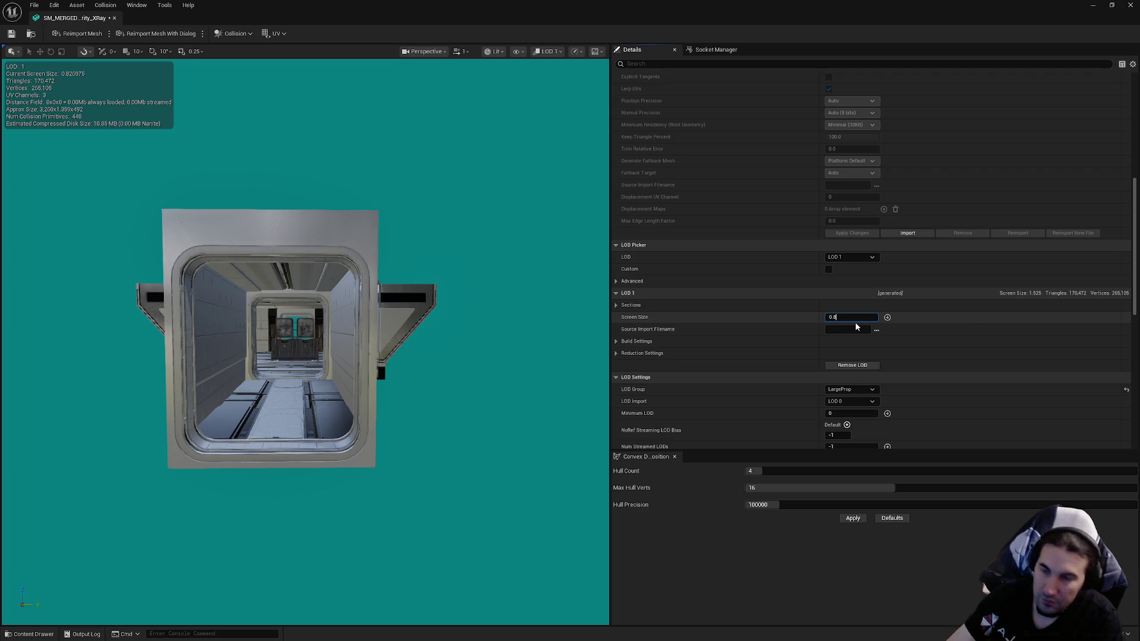
pyautogui.press('Return')
# Step: Set the LOD 2 screen size to 0.55
pyautogui.click(851, 257)
pyautogui.click(843, 299)
pyautogui.scroll(-5, 291, 341)
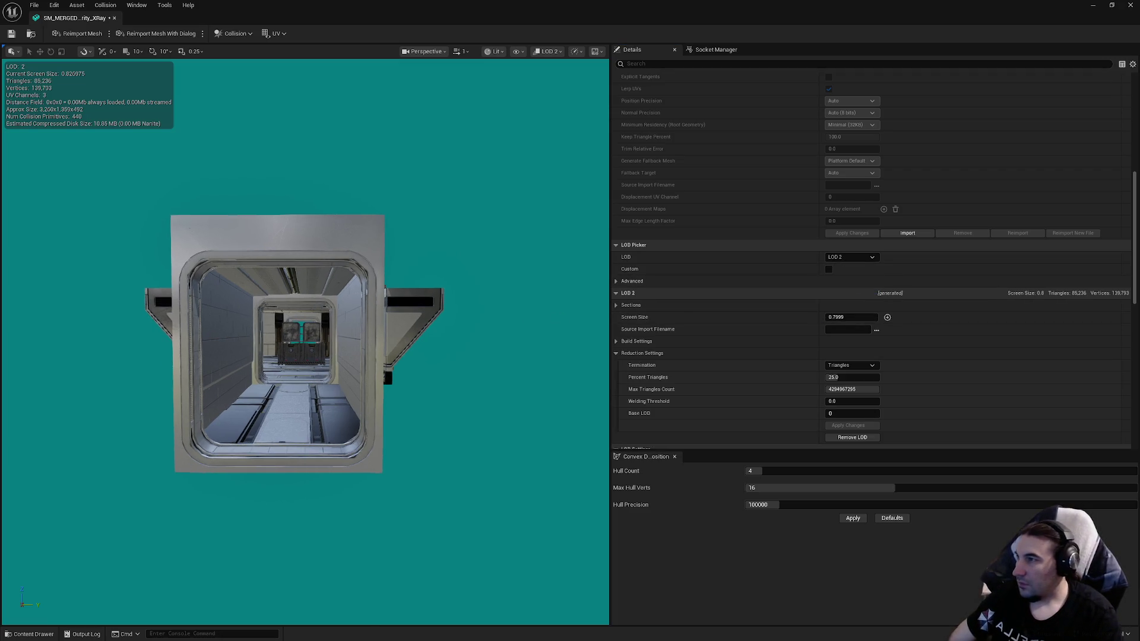
pyautogui.scroll(-3, 297, 343)
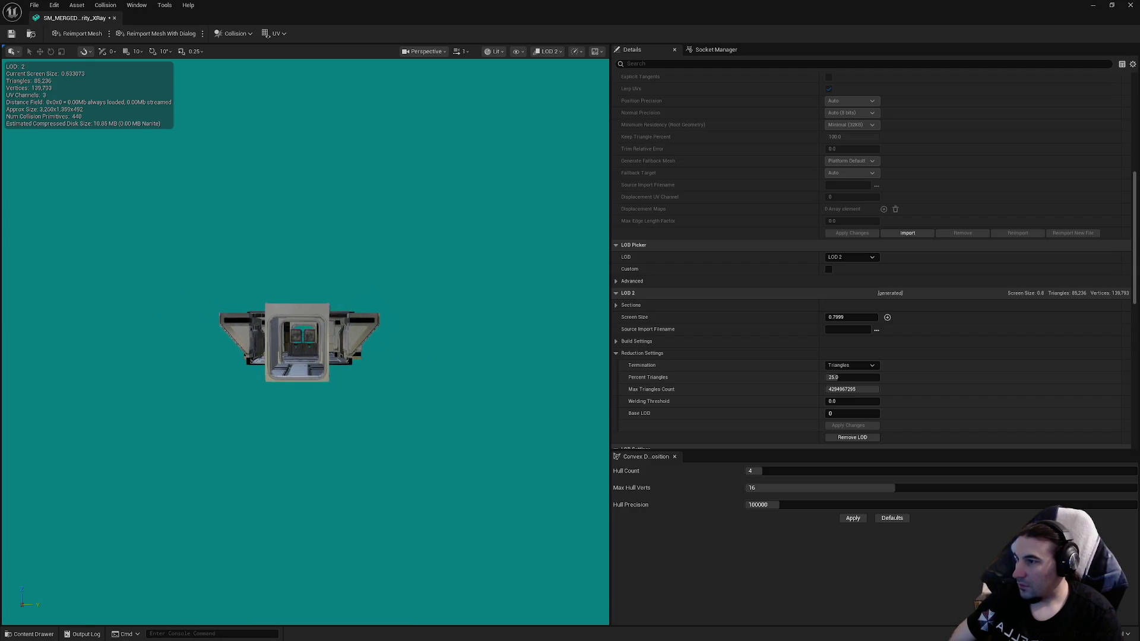
pyautogui.click(849, 317)
pyautogui.write('0.55')
pyautogui.press('Return')
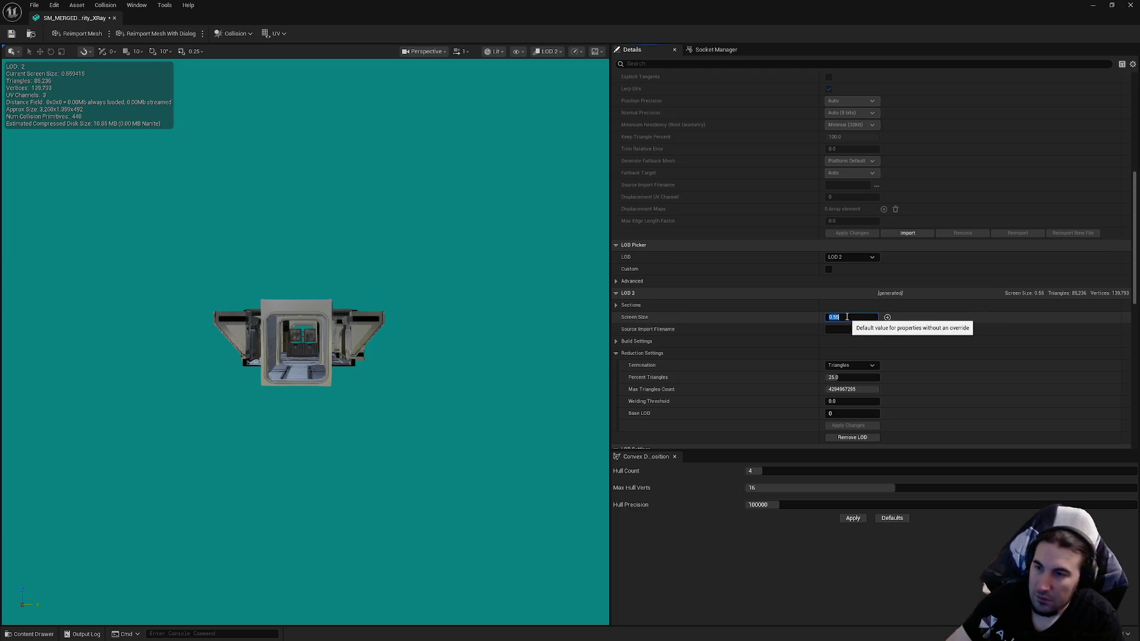
# Step: Give LOD 3 a screen size of 0.35 and 1 percent triangles, and apply
pyautogui.click(852, 257)
pyautogui.click(845, 308)
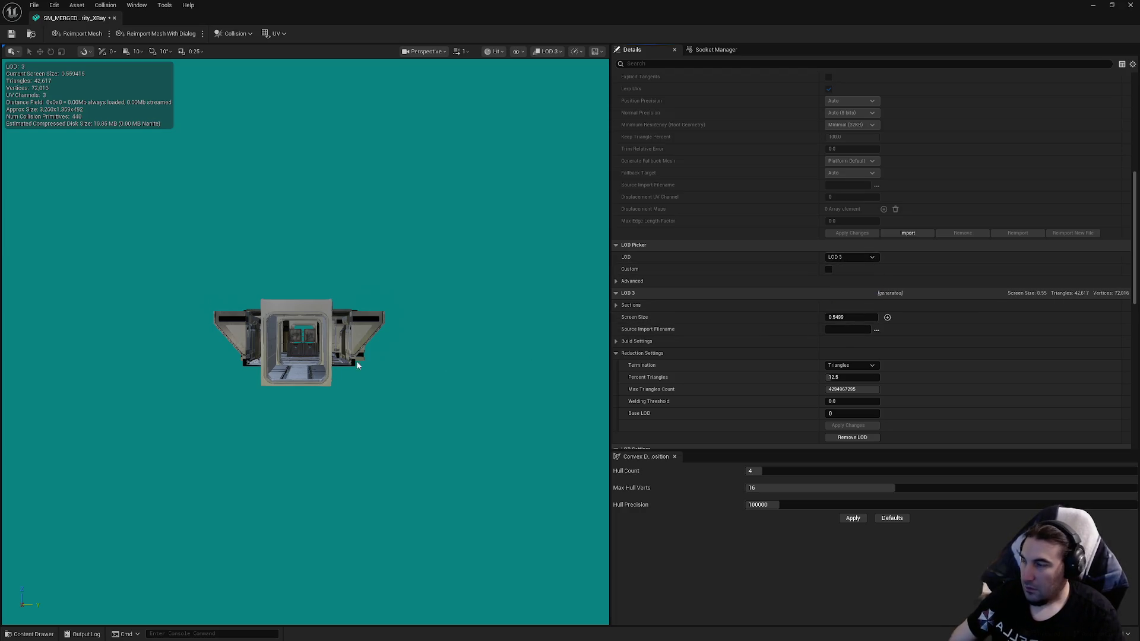
pyautogui.scroll(-2, 301, 342)
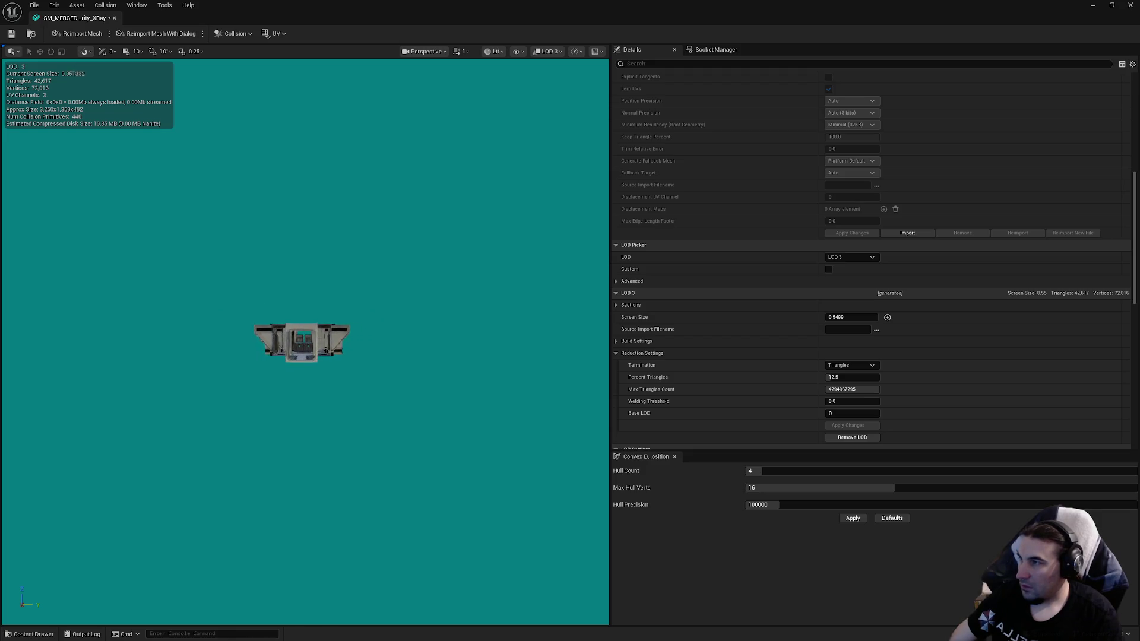
pyautogui.moveTo(851, 318); pyautogui.dragTo(820, 319)
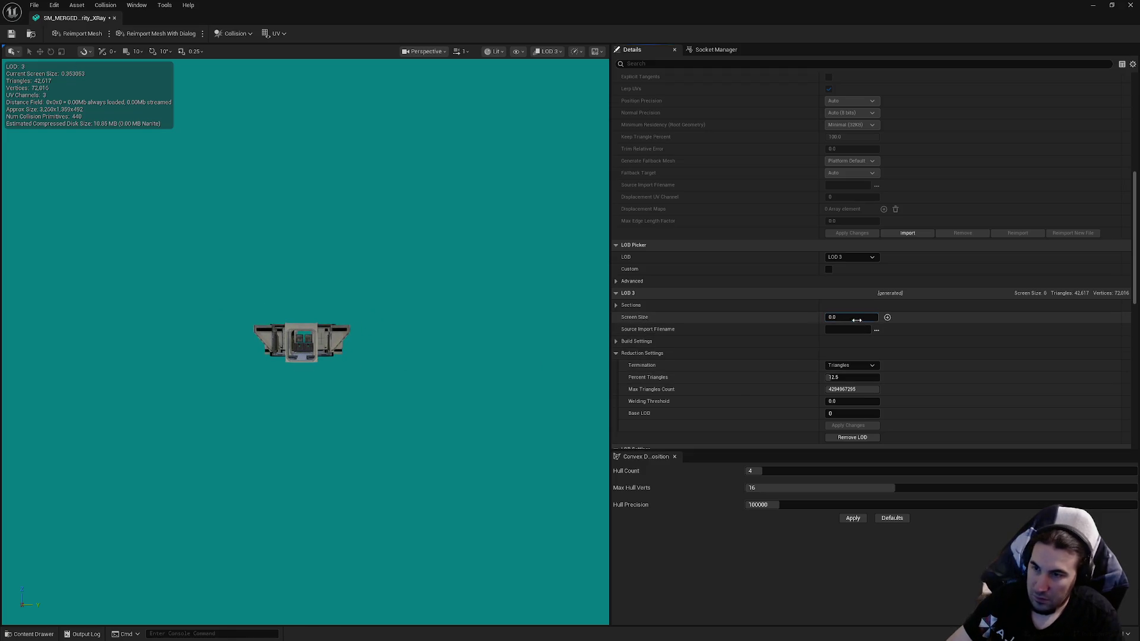
pyautogui.click(852, 318)
pyautogui.write('0.53')
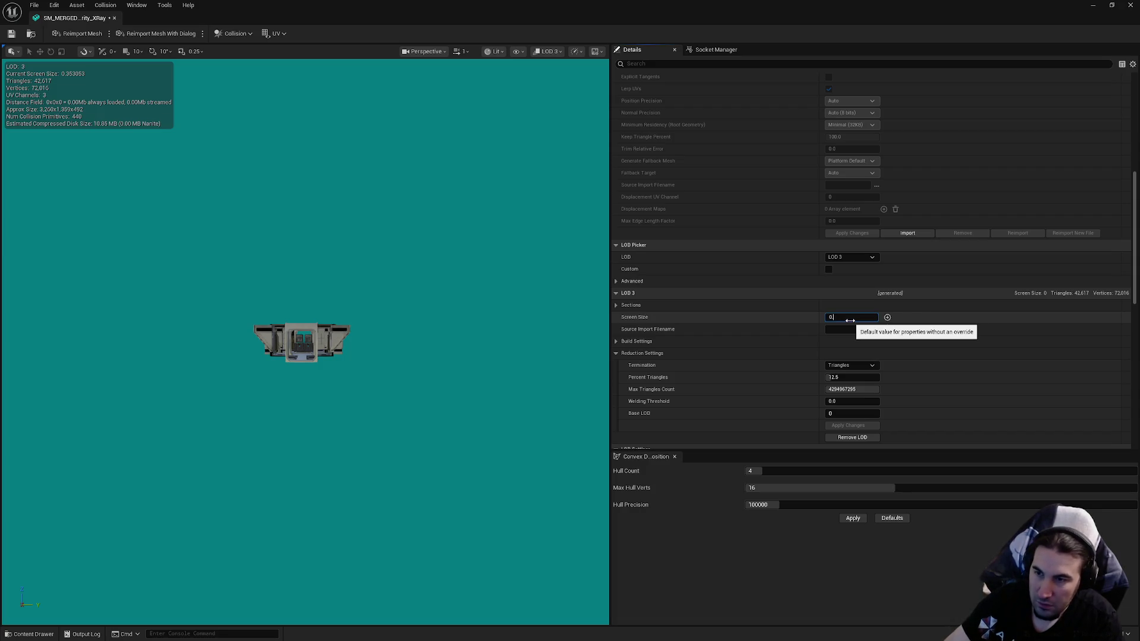
pyautogui.write('35')
pyautogui.press('Return')
pyautogui.click(11, 34)
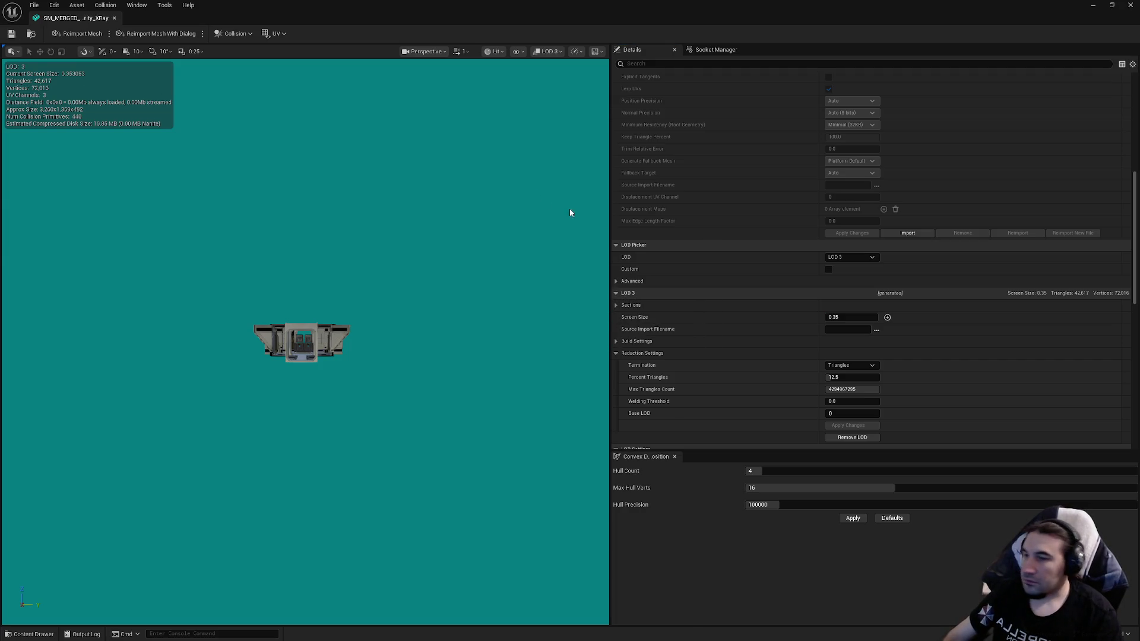
pyautogui.click(852, 378)
pyautogui.write('1')
pyautogui.click(869, 426)
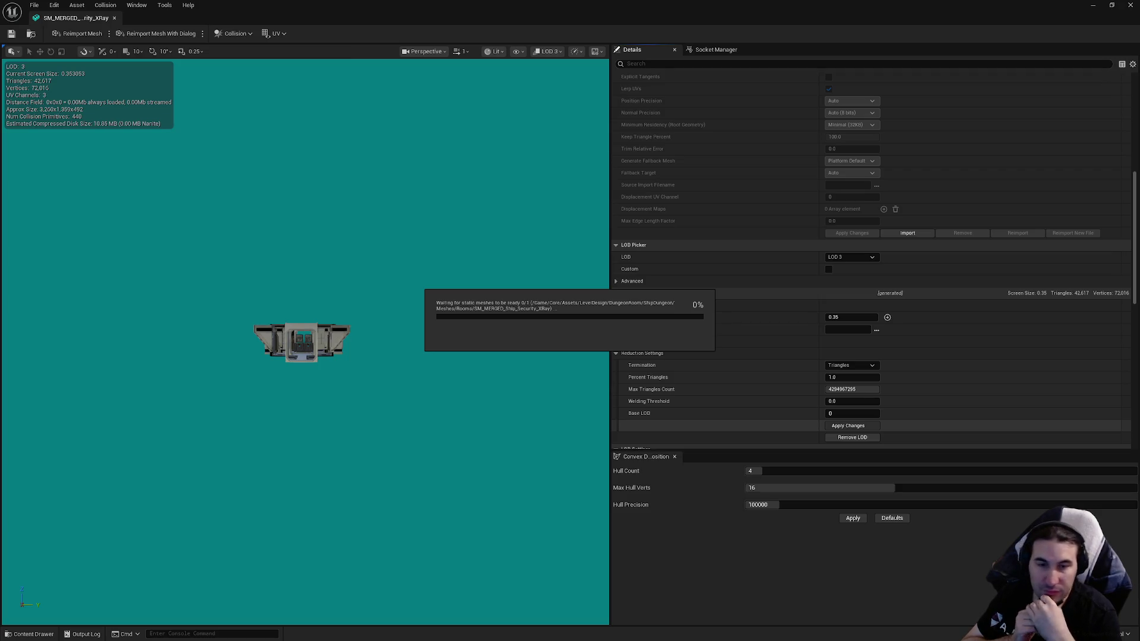
# Step: Wait for the rebuild to bring LOD 3 down to 3,408 triangles and 6,640 vertices
pyautogui.press('super')
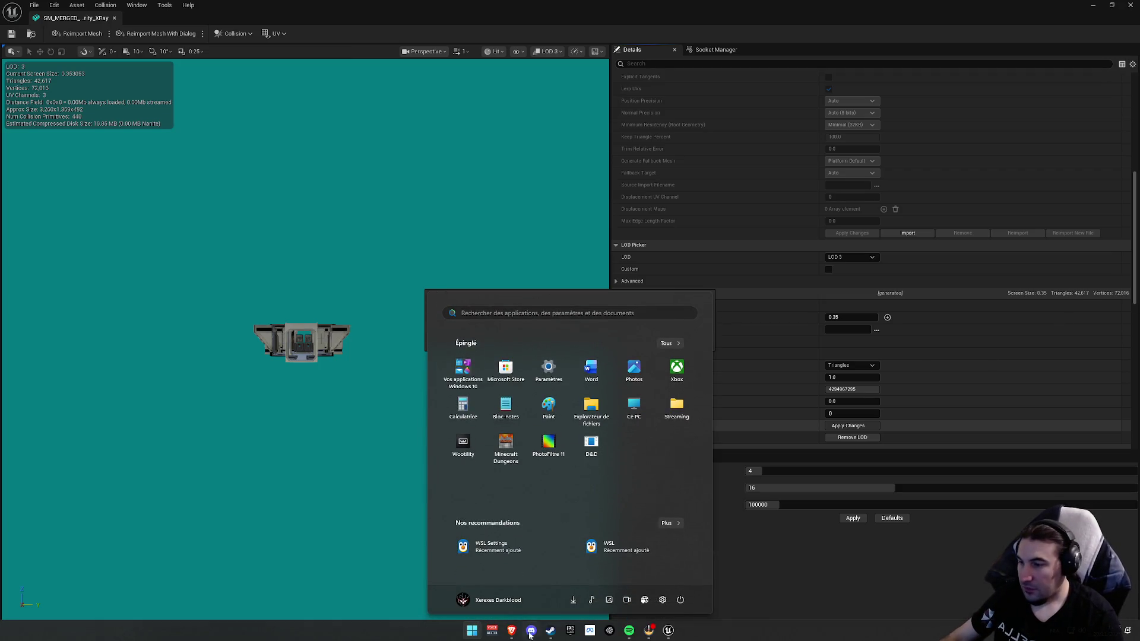
pyautogui.press('super')
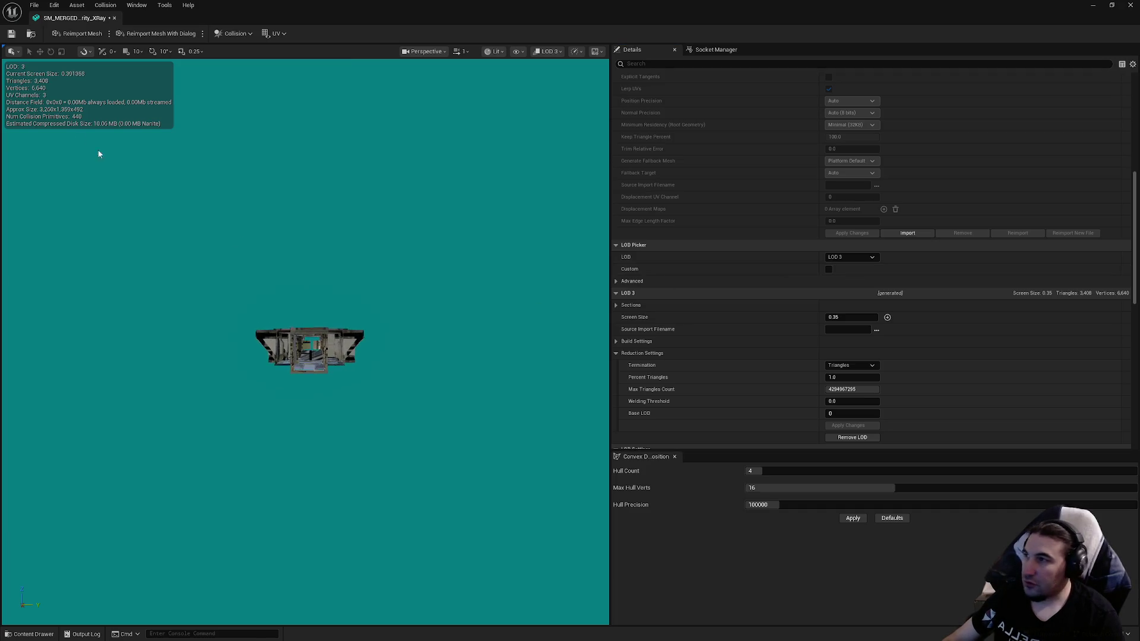
# Step: Save the merged mesh, close its editor and save BP_Ship_Security_XRay
pyautogui.click(13, 34)
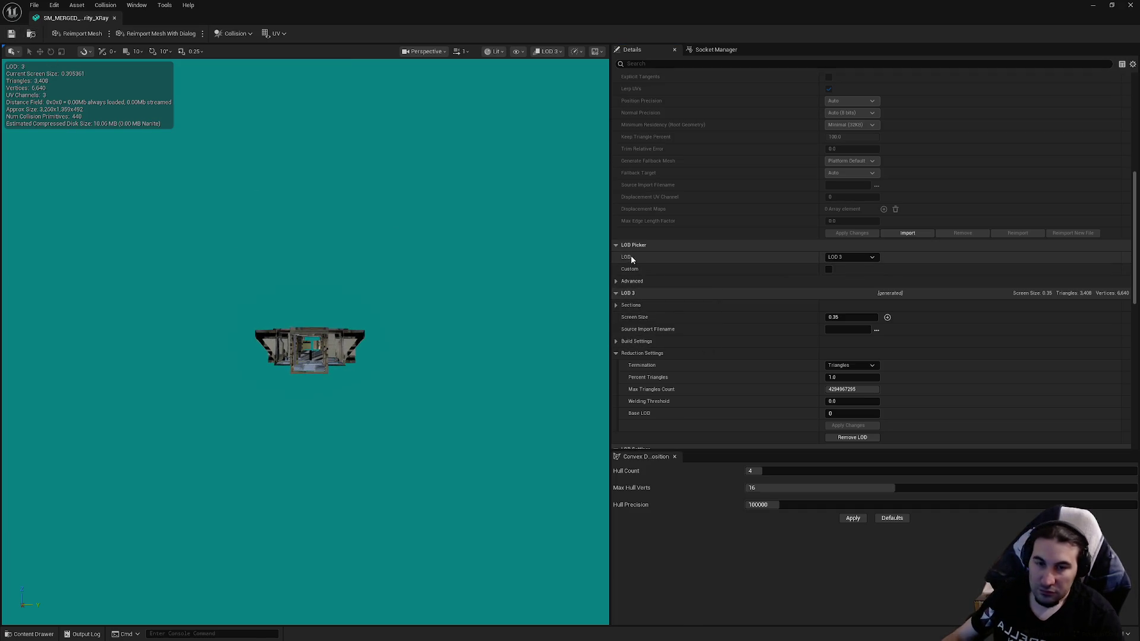
pyautogui.scroll(-10, 963, 300)
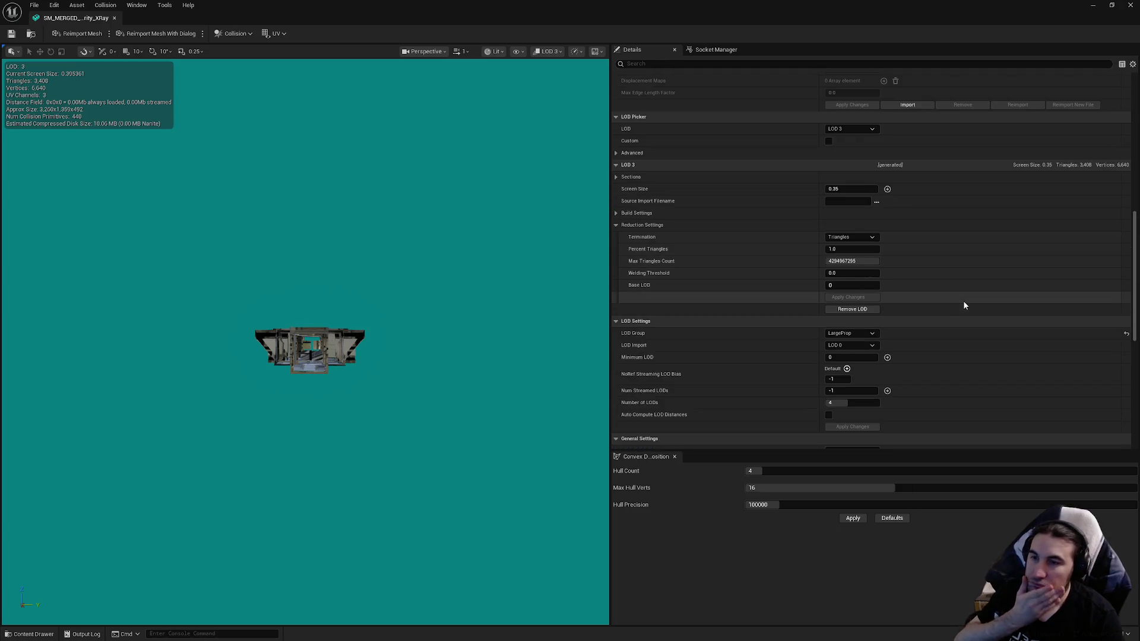
pyautogui.click(1124, 10)
pyautogui.hotkey('ctrl', 'shift', 's')
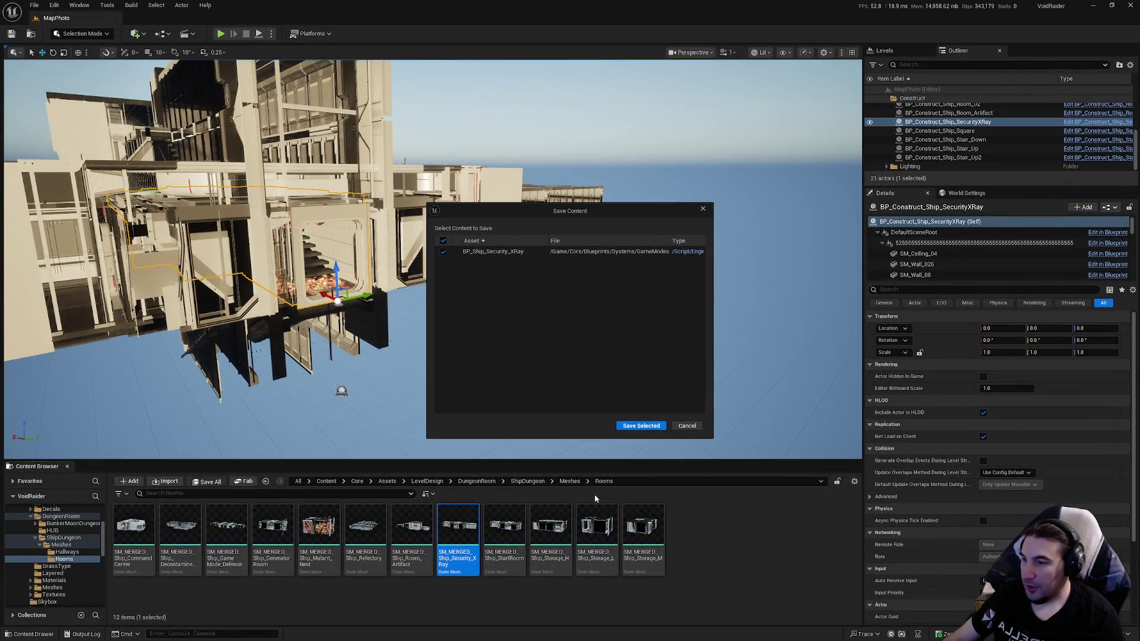
pyautogui.click(652, 424)
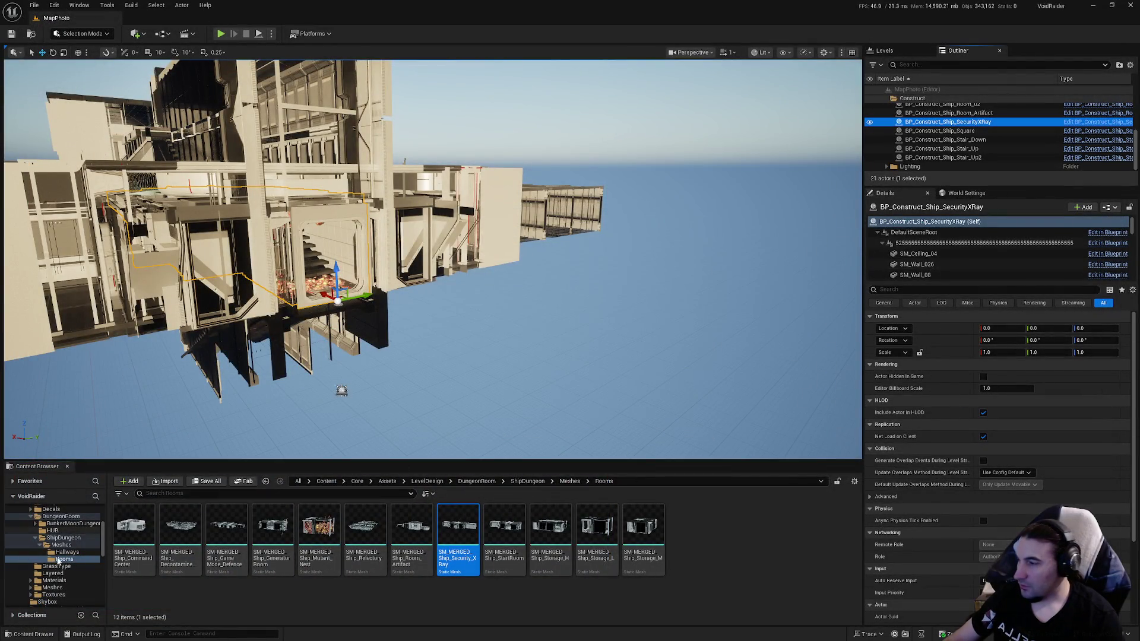
pyautogui.scroll(-10, 66, 553)
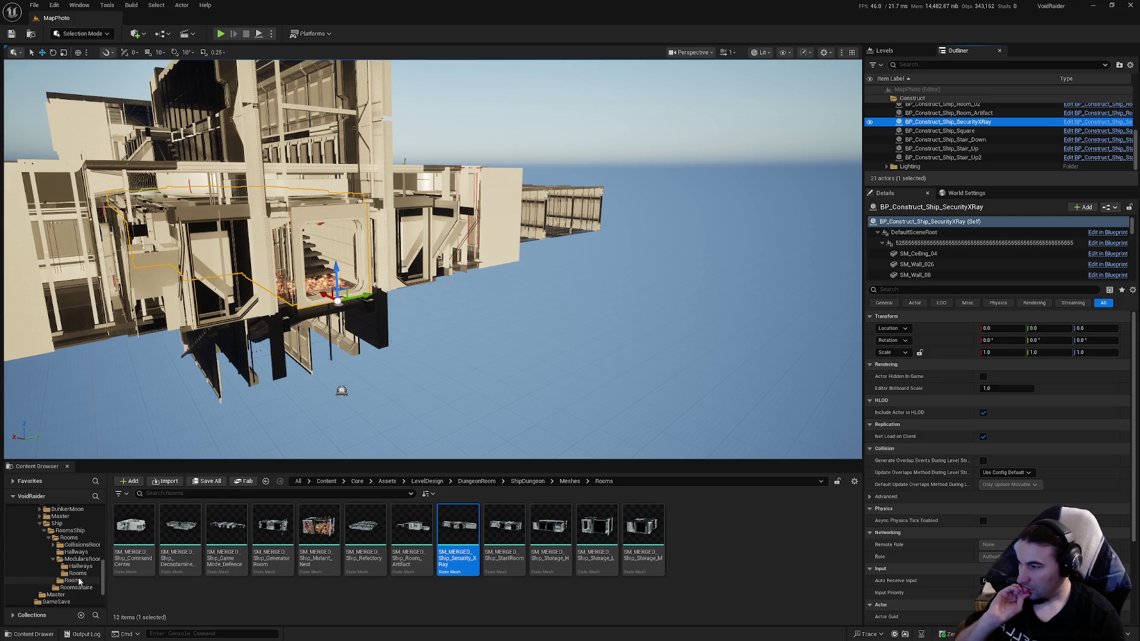
# Step: Place BP_Construct_Ship_StartRoom at location 0, 0, 0 and open its Blueprint editor
pyautogui.click(78, 573)
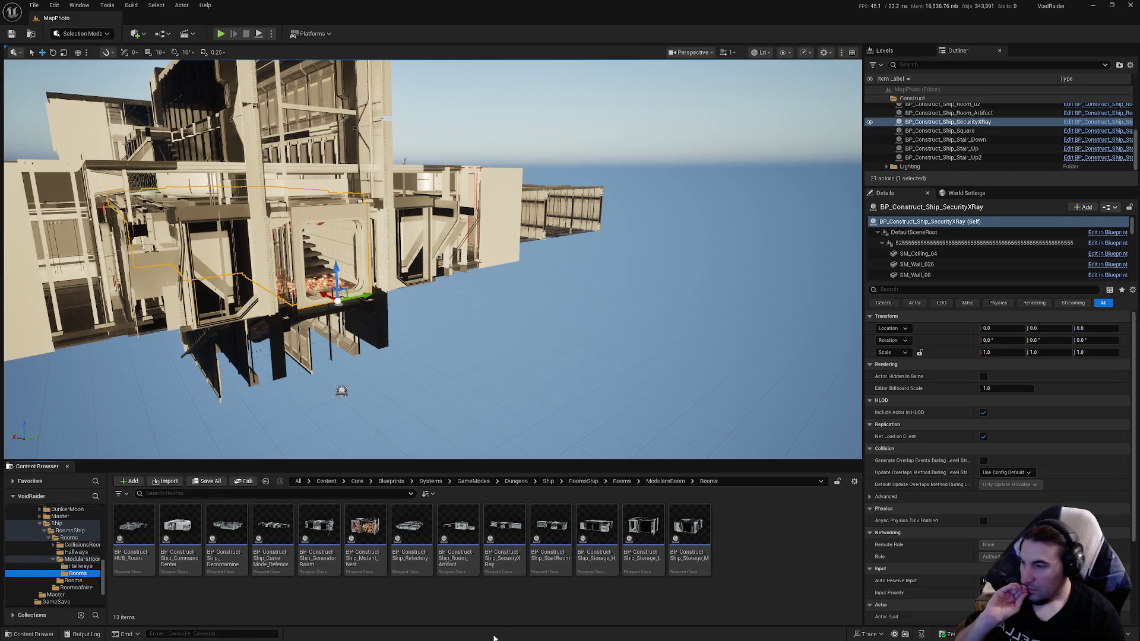
pyautogui.moveTo(550, 528); pyautogui.dragTo(558, 386)
pyautogui.click(1002, 328)
pyautogui.write('0')
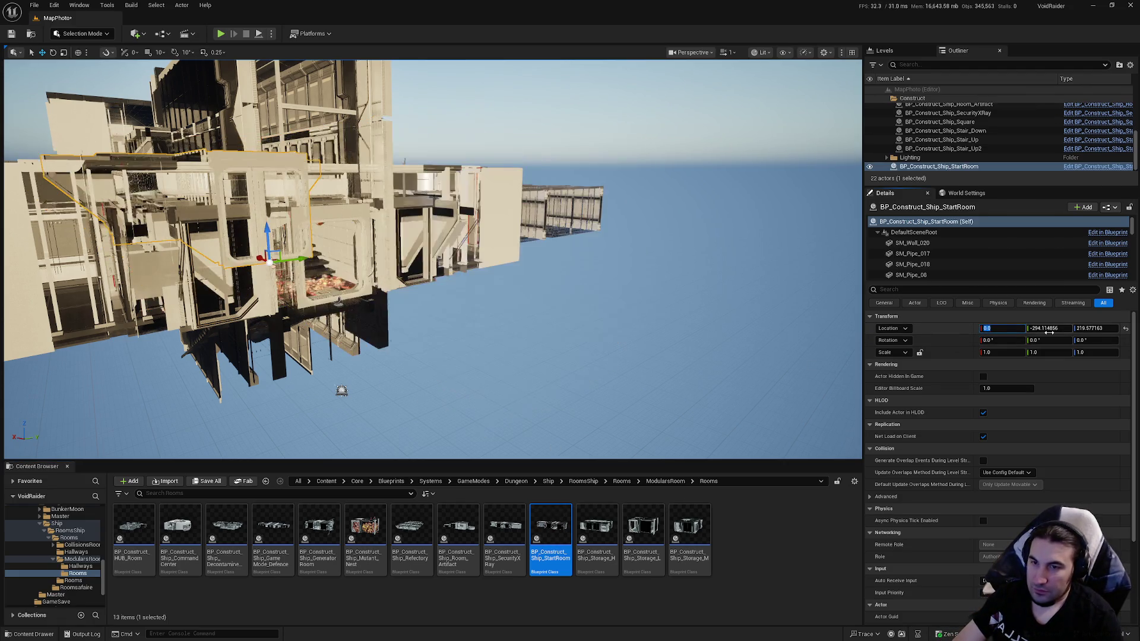
pyautogui.click(1050, 328)
pyautogui.write('0')
pyautogui.press('Tab')
pyautogui.write('0')
pyautogui.press('Return')
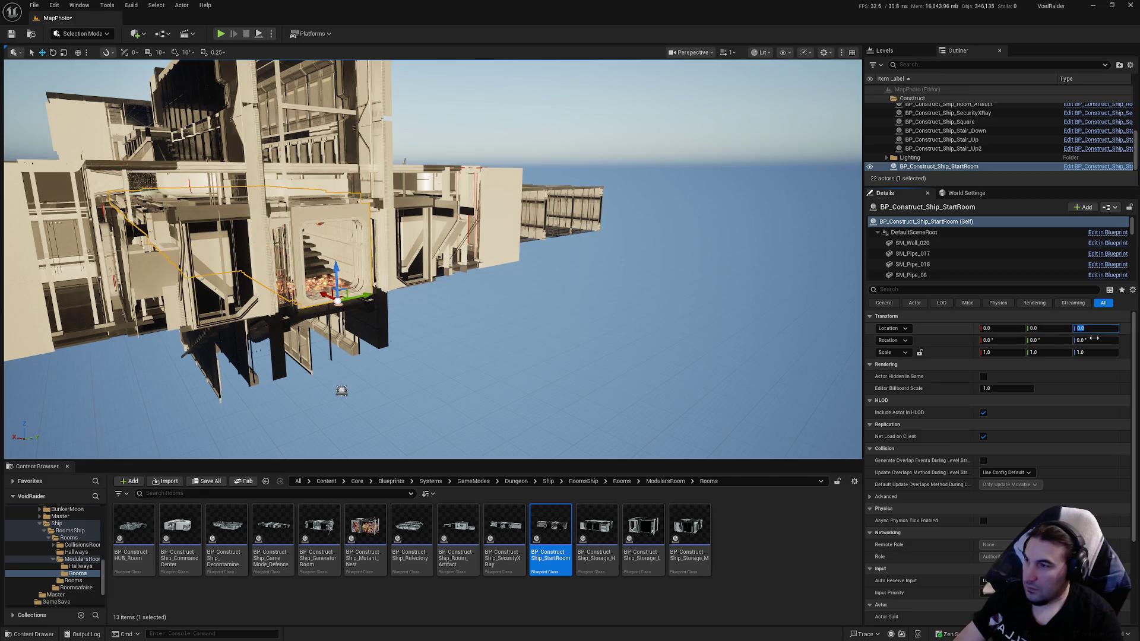
pyautogui.press('w')
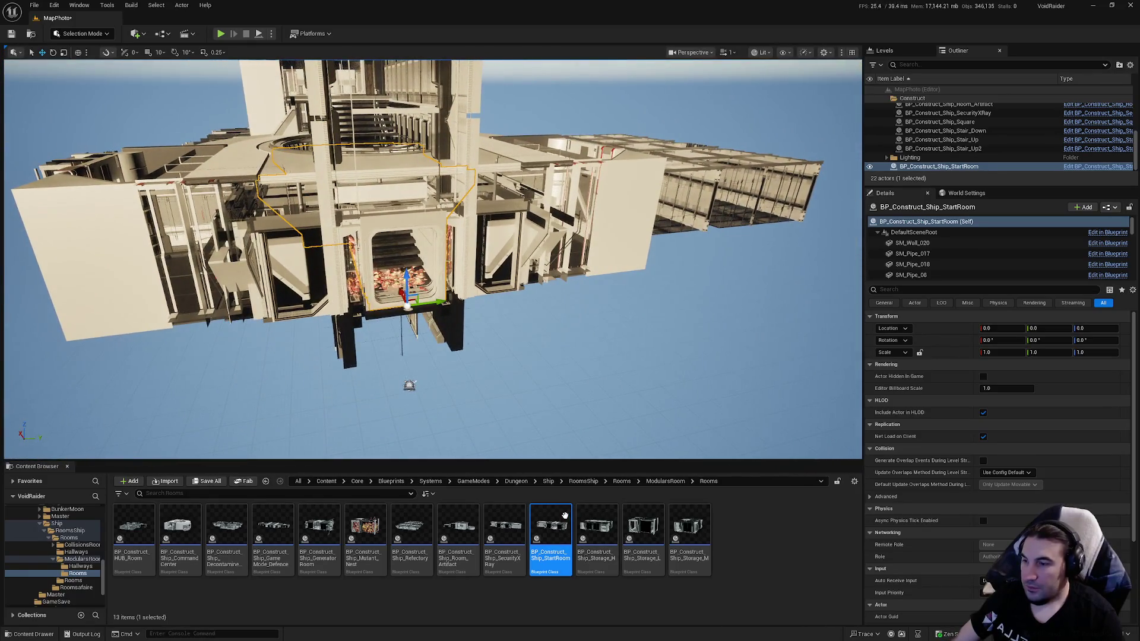
pyautogui.doubleClick(566, 521)
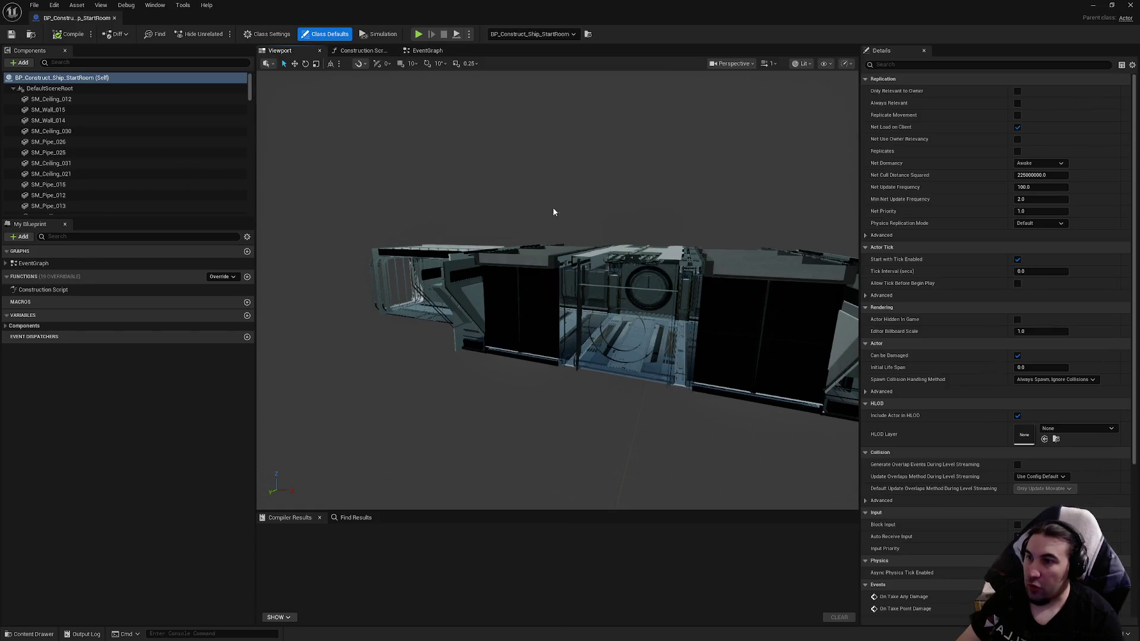
# Step: Delete the pipe in the StartRoom's middle channel
pyautogui.moveTo(553, 212); pyautogui.dragTo(554, 212)
pyautogui.click(504, 297)
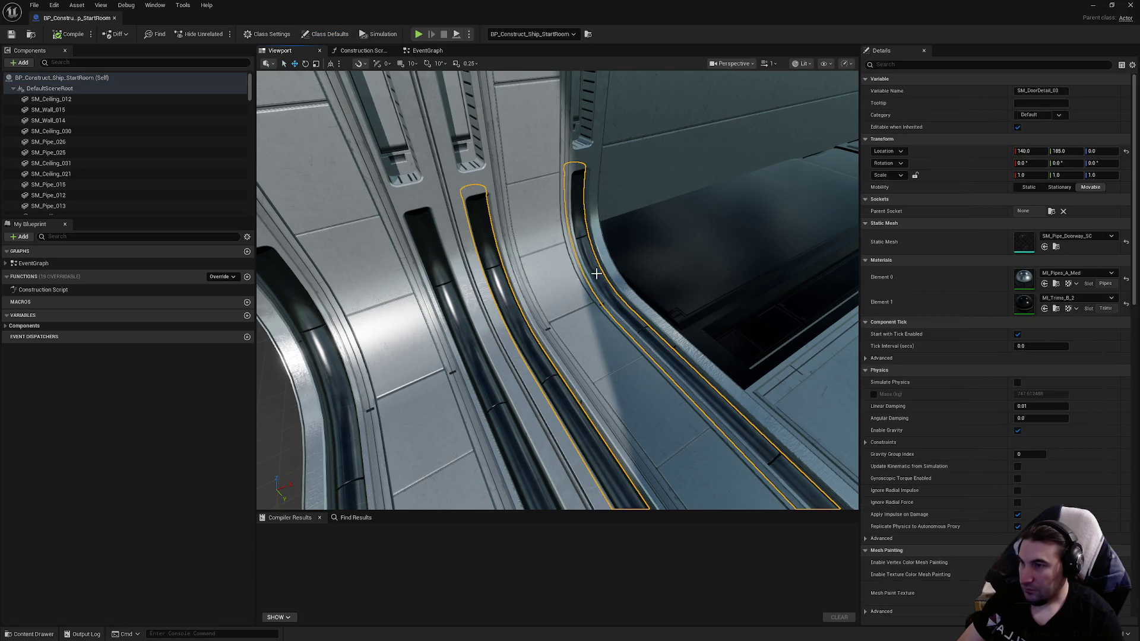
pyautogui.press('Delete')
pyautogui.click(473, 353)
pyautogui.press('Delete')
# Step: Swap doorways SM_Doorway_05 and SM_Doorway_04 to SM_Doorway_S_C_Complete
pyautogui.click(472, 353)
pyautogui.click(1072, 237)
pyautogui.click(1096, 356)
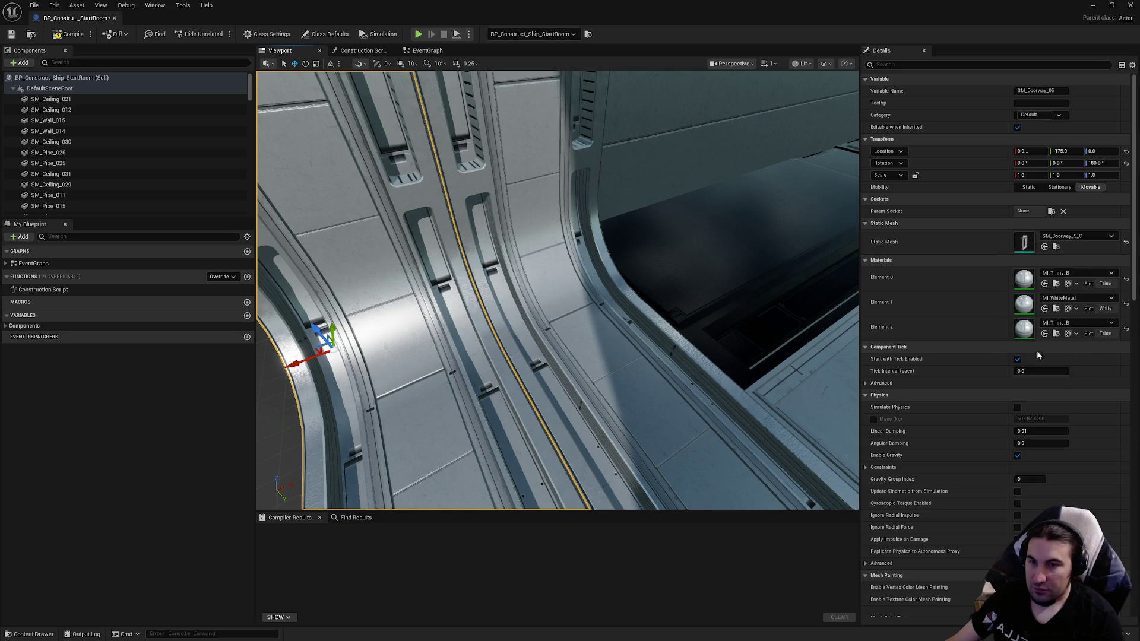
pyautogui.click(567, 315)
pyautogui.click(1075, 236)
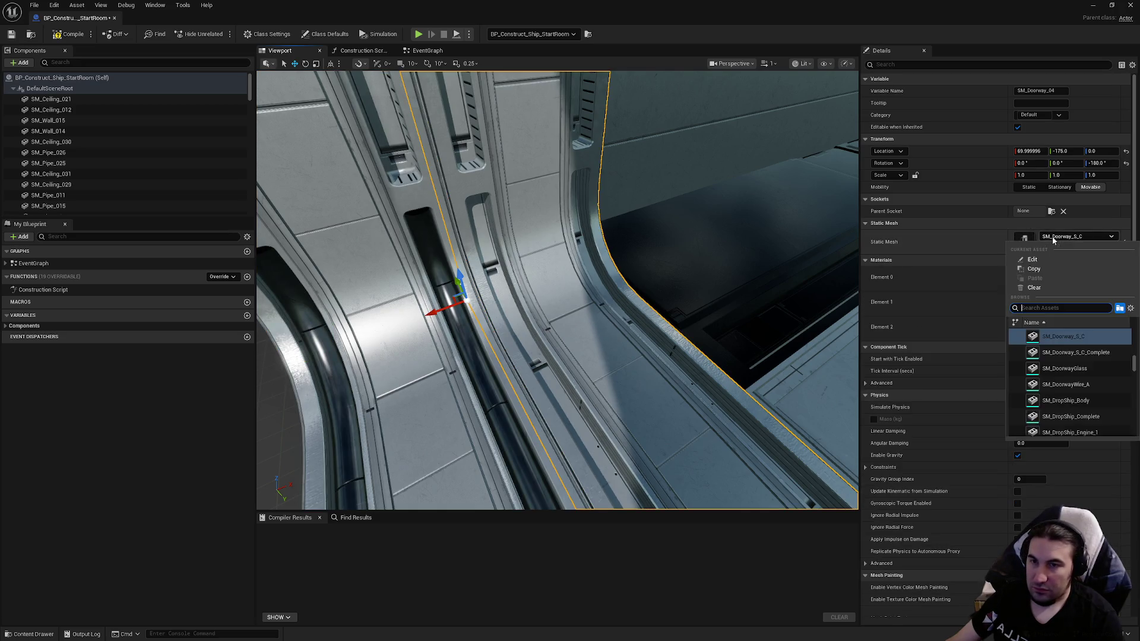
pyautogui.click(1104, 355)
# Step: Swap corridor doorways SM_Doorway_02 and SM_Doorway_03 to SM_Doorway_S_C_Complete
pyautogui.moveTo(558, 291); pyautogui.dragTo(558, 291)
pyautogui.moveTo(591, 241); pyautogui.dragTo(591, 241)
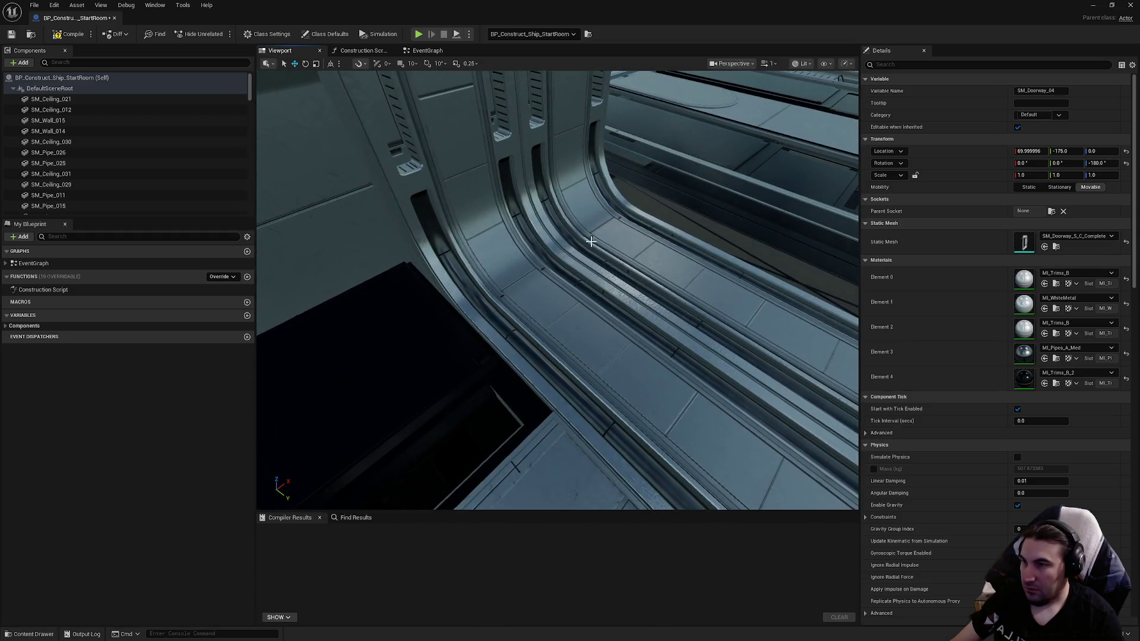
pyautogui.click(649, 232)
pyautogui.click(583, 296)
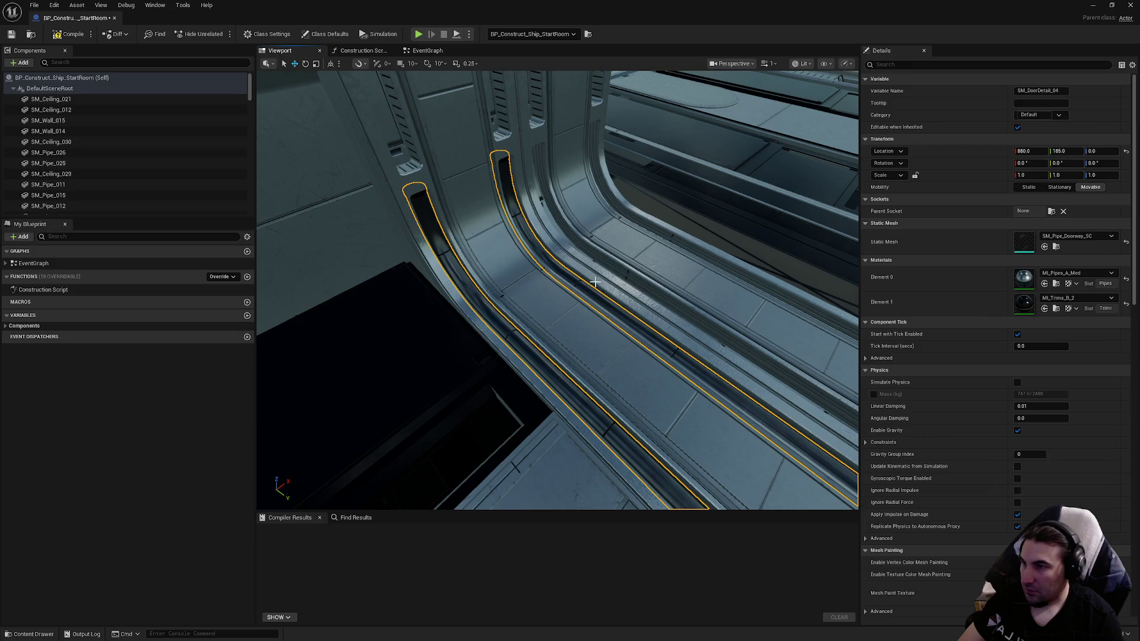
pyautogui.click(595, 283)
pyautogui.click(595, 283)
pyautogui.click(1078, 237)
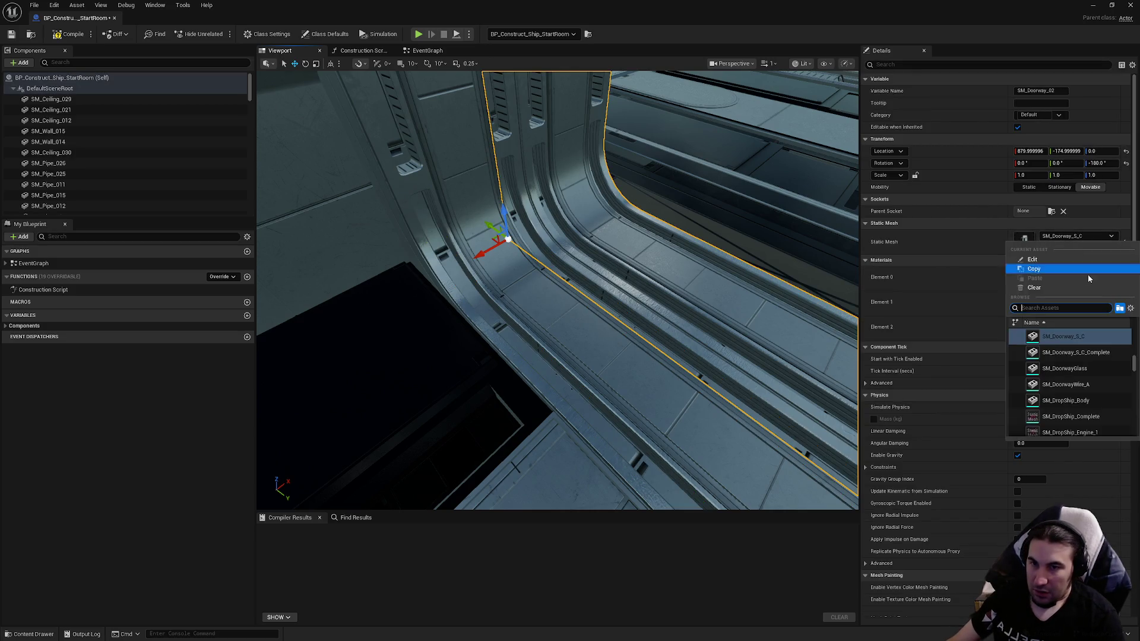
pyautogui.click(1096, 357)
pyautogui.click(611, 364)
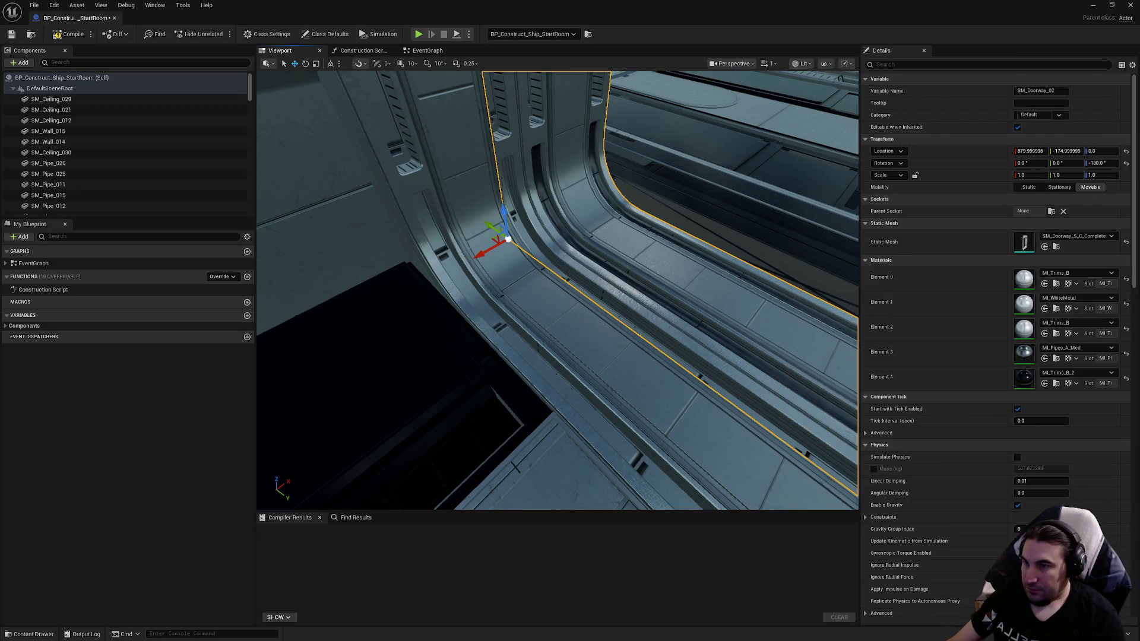
pyautogui.click(1074, 237)
pyautogui.click(1069, 353)
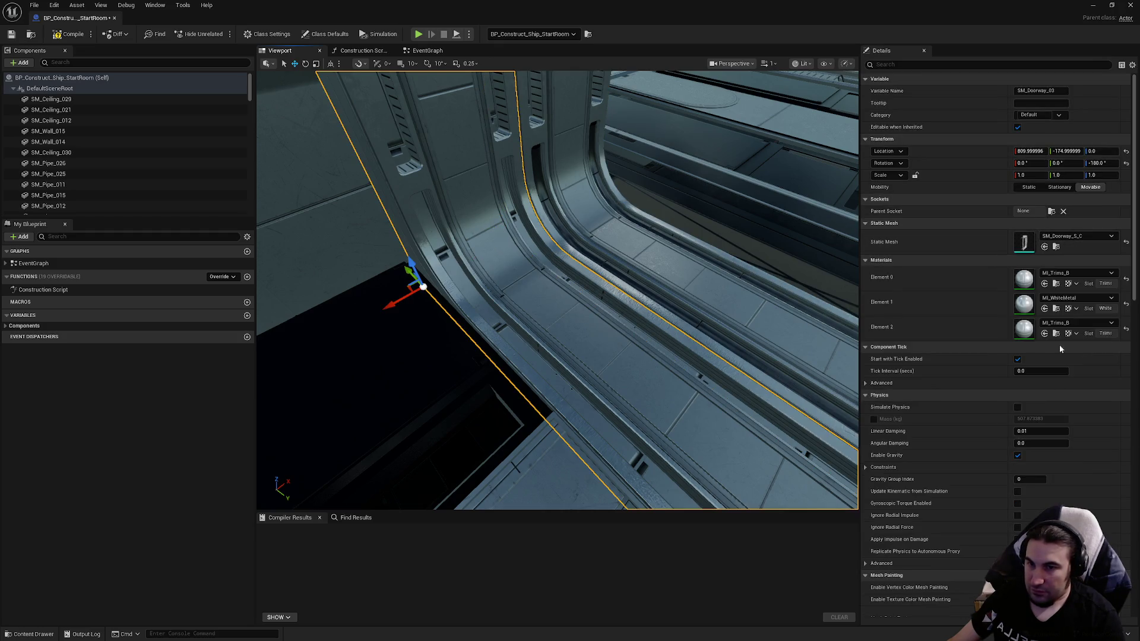
# Step: Swap SM_Doorway_01 to SM_Doorway_S_C_Complete, then compile, save and close the blueprint
pyautogui.moveTo(667, 267); pyautogui.dragTo(623, 244)
pyautogui.moveTo(592, 306)
pyautogui.mouseDown()
pyautogui.moveTo(600, 297)
pyautogui.moveTo(592, 306)
pyautogui.mouseUp()
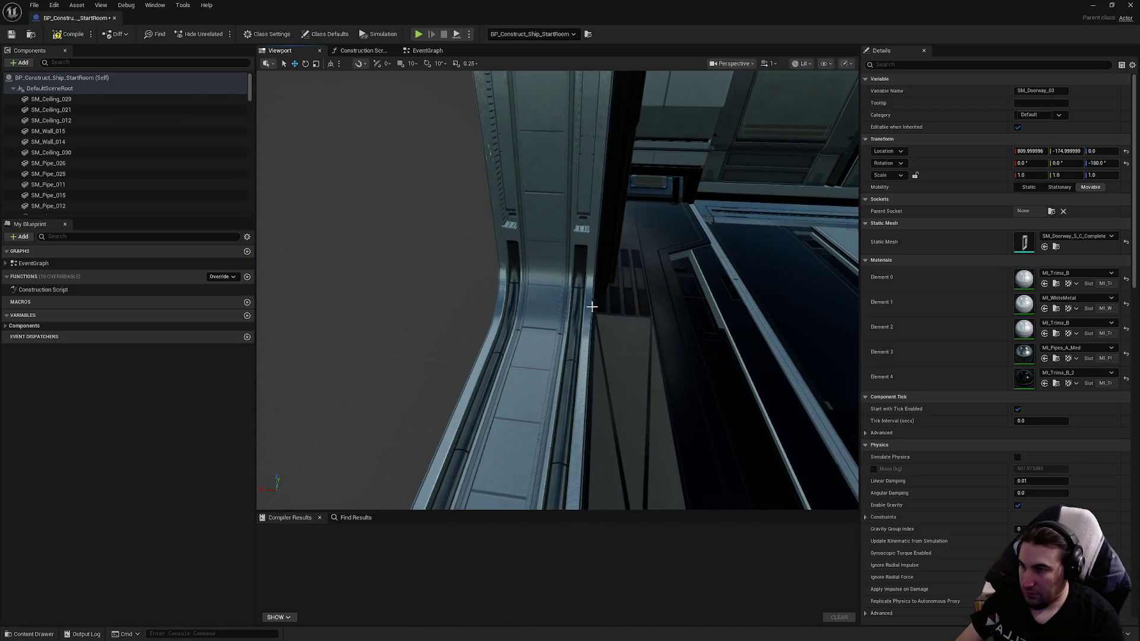
pyautogui.click(575, 307)
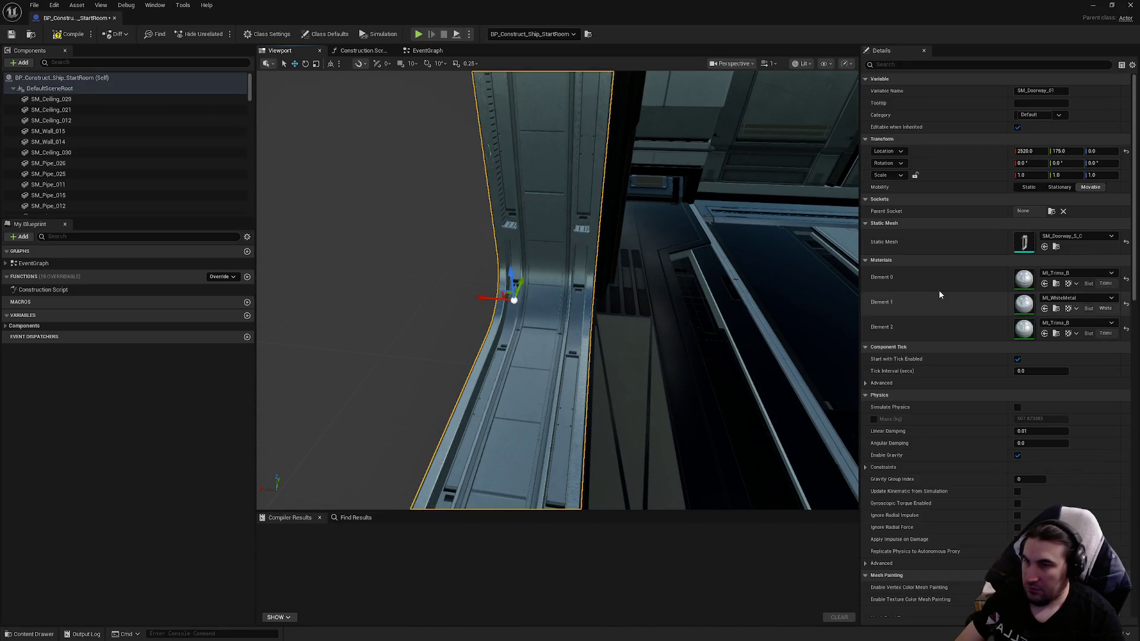
pyautogui.click(1069, 237)
pyautogui.click(1075, 354)
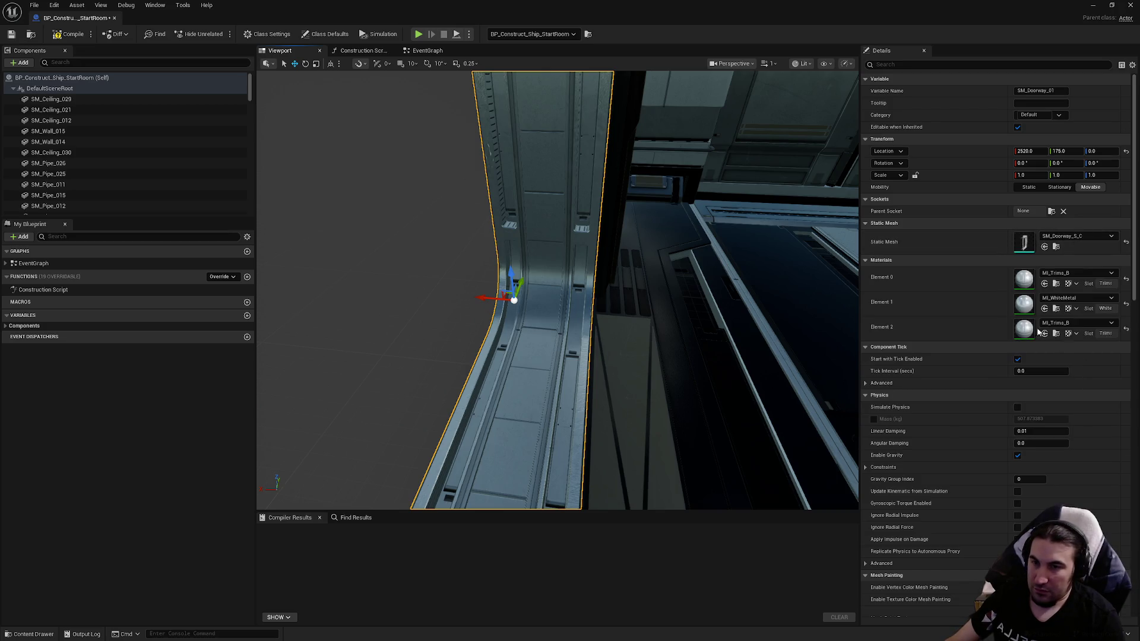
pyautogui.click(11, 34)
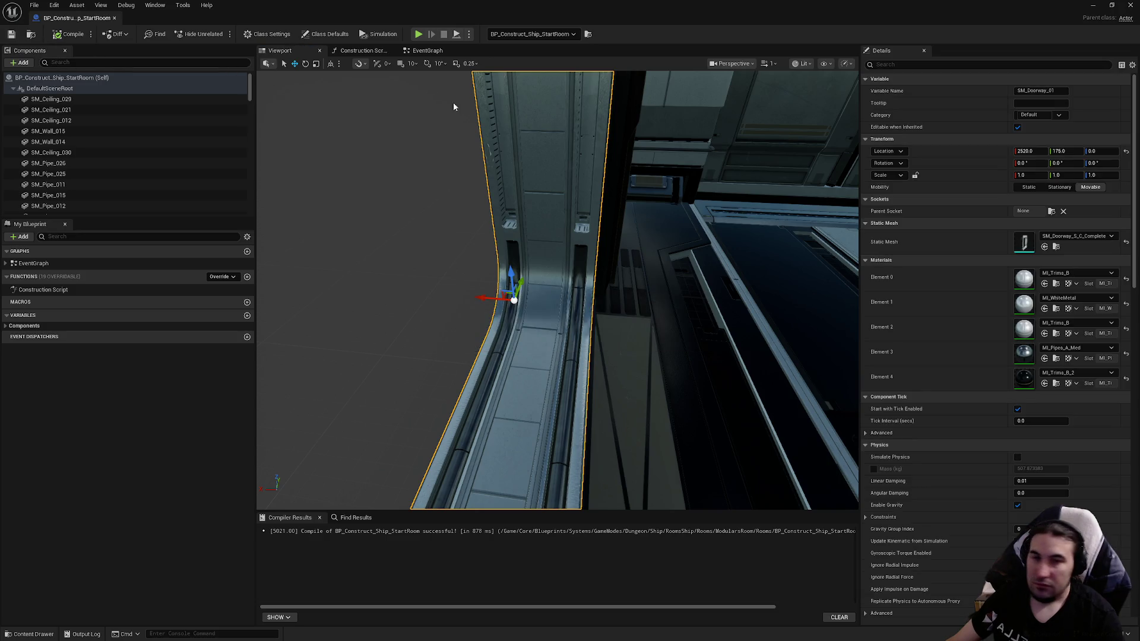
pyautogui.click(1126, 5)
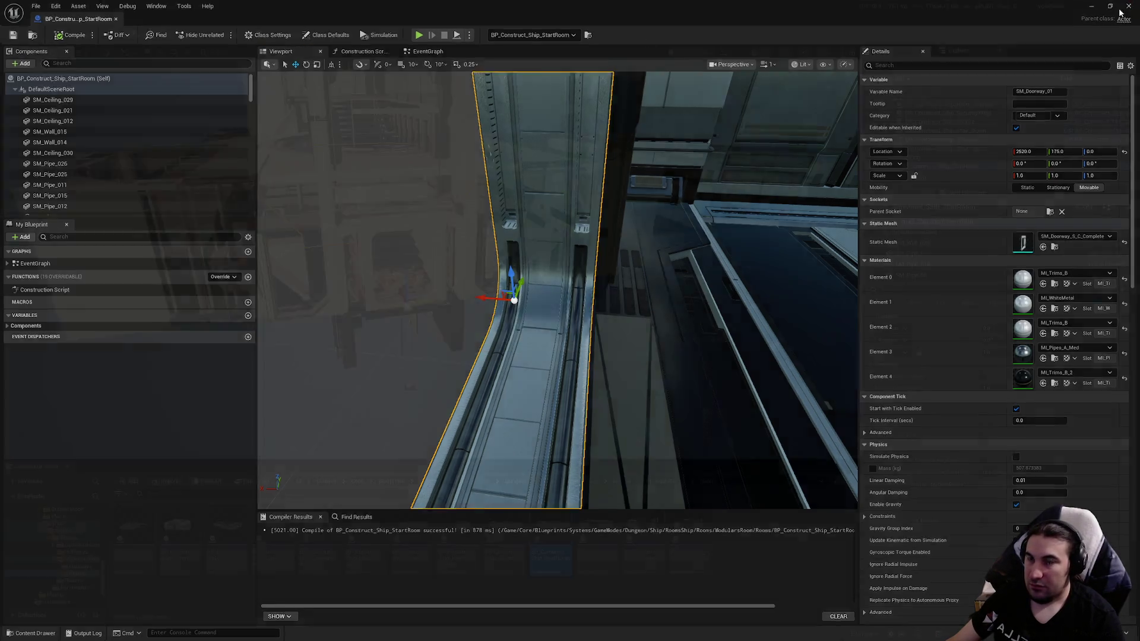
# Step: Save the modified MapPhoto level, then browse the editor menus for a merge tool
pyautogui.click(206, 482)
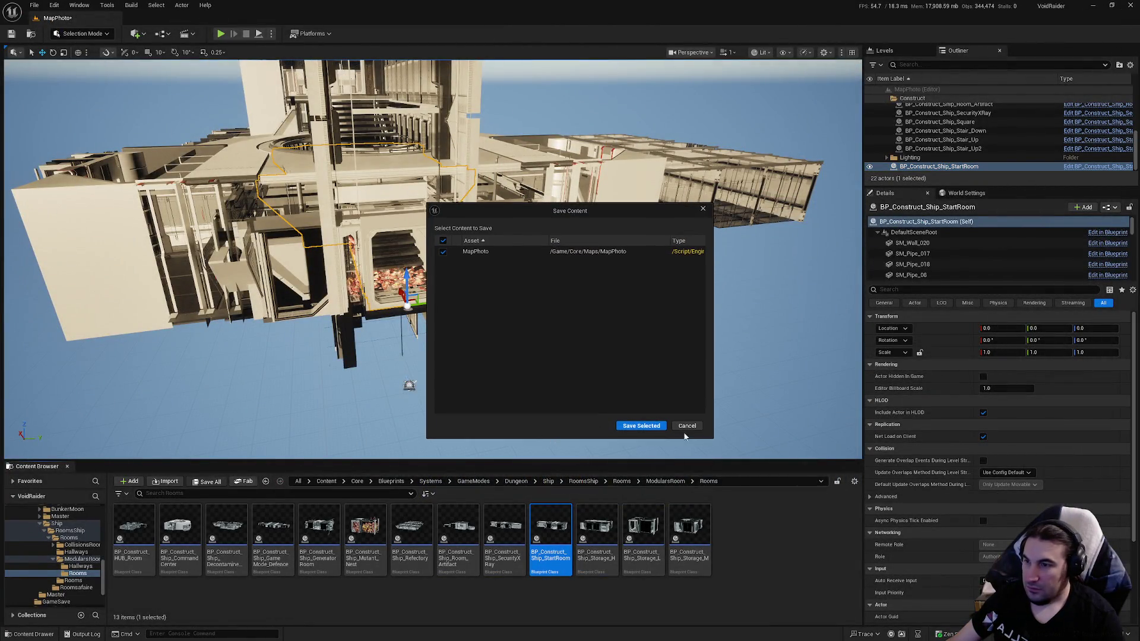
pyautogui.click(642, 426)
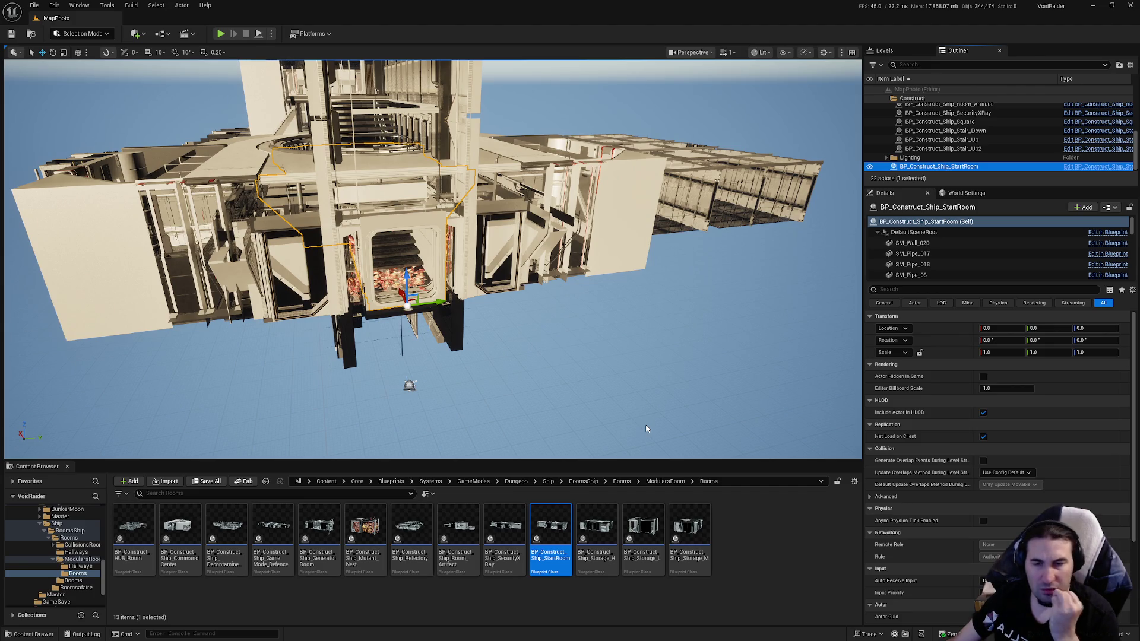
pyautogui.click(107, 6)
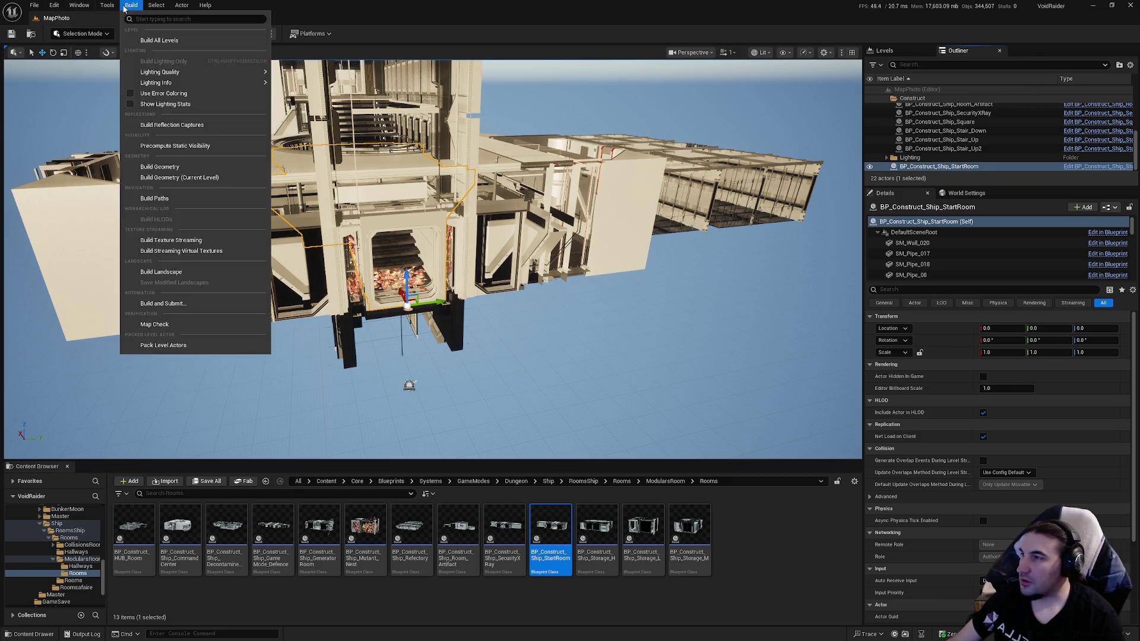
# Step: Start Merge Actors for the StartRoom and browse the Assets and Interactables folders
pyautogui.click(137, 153)
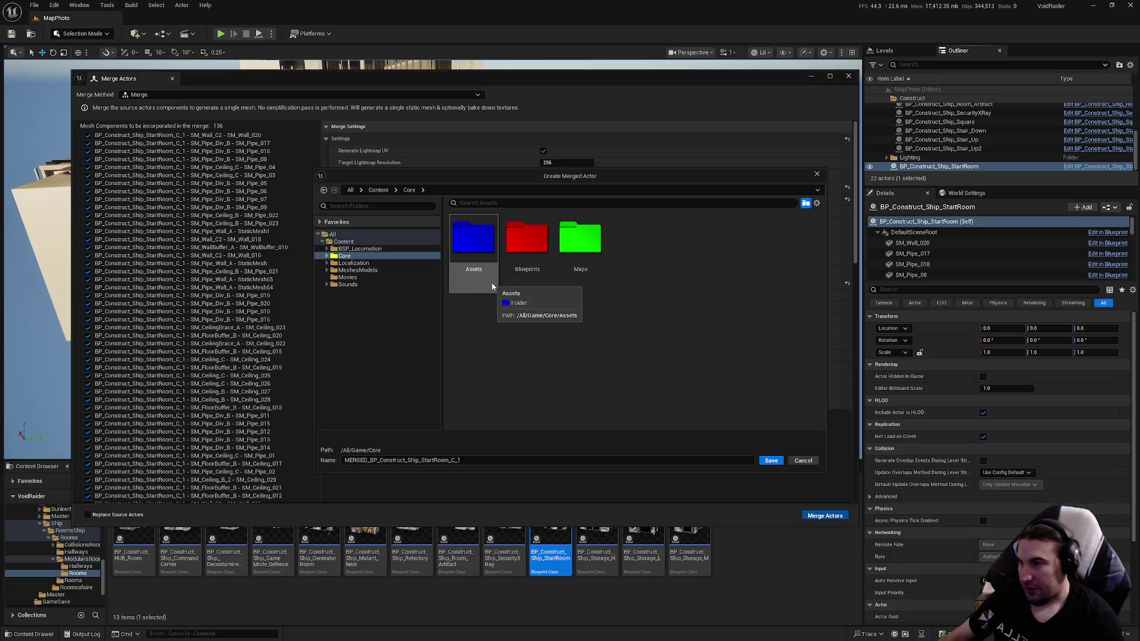
pyautogui.click(526, 244)
pyautogui.doubleClick(482, 252)
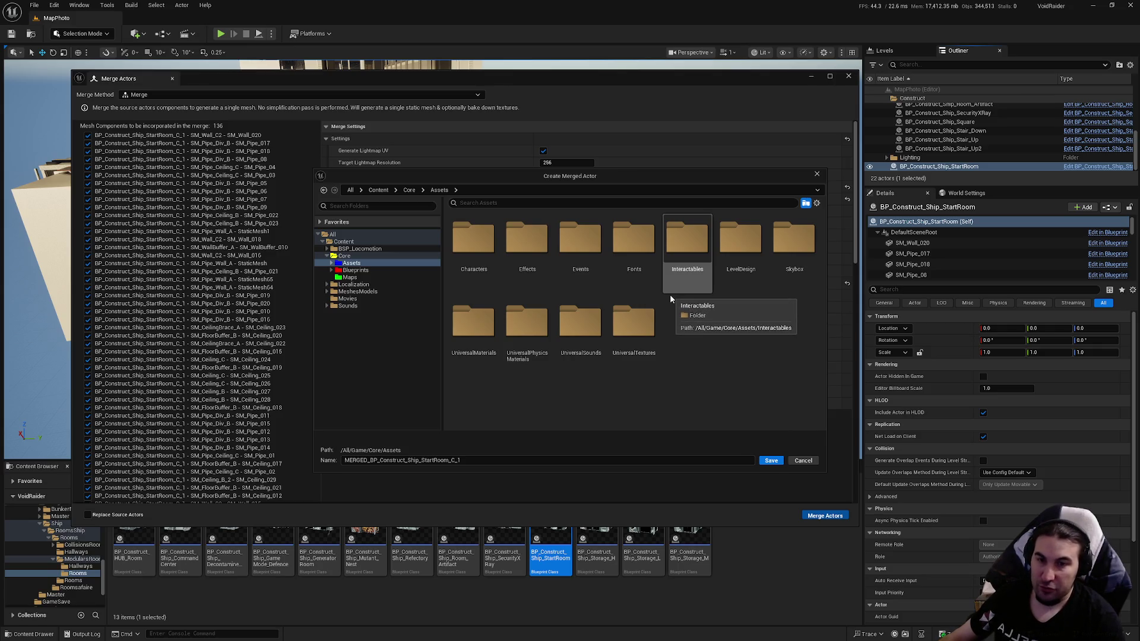
pyautogui.doubleClick(687, 261)
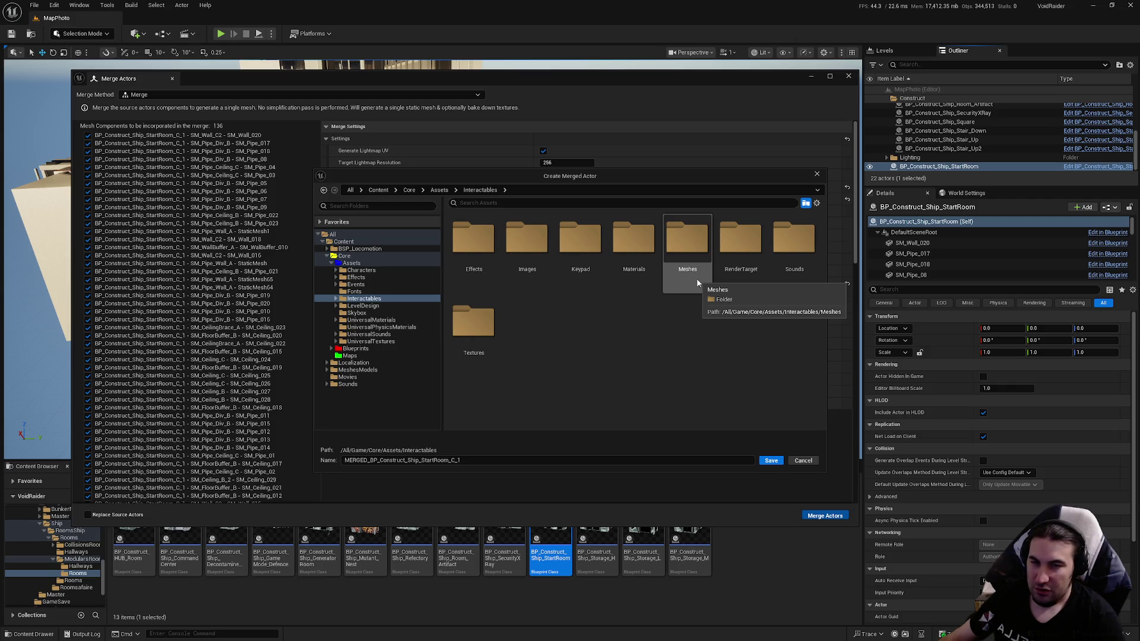
pyautogui.doubleClick(692, 266)
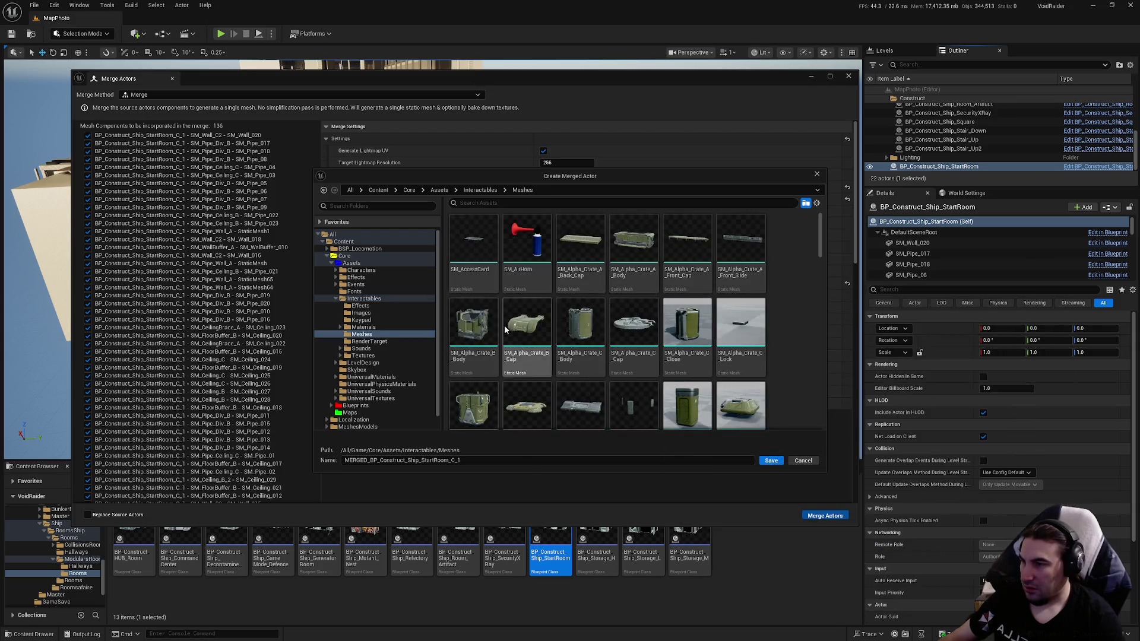
pyautogui.hotkey('alt', 'Left')
pyautogui.hotkey('alt', 'Left')
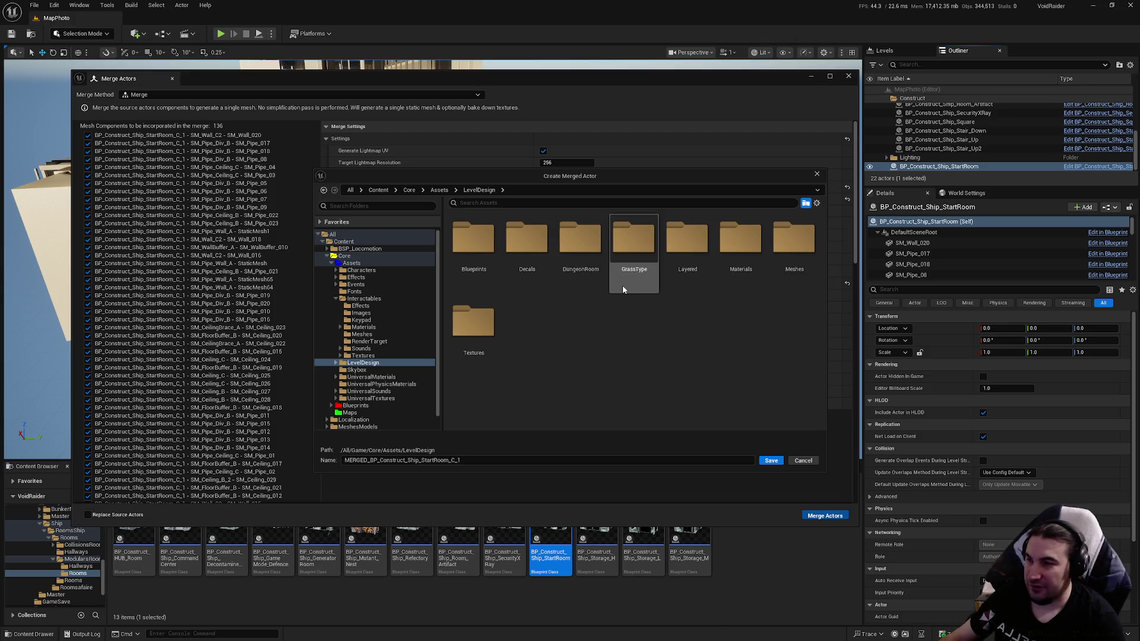
# Step: Target DungeonRoom/ShipDungeon/Meshes/Rooms and reuse the SM_MERGED_Ship_StartRoom name
pyautogui.doubleClick(589, 280)
pyautogui.click(581, 284)
pyautogui.doubleClick(581, 283)
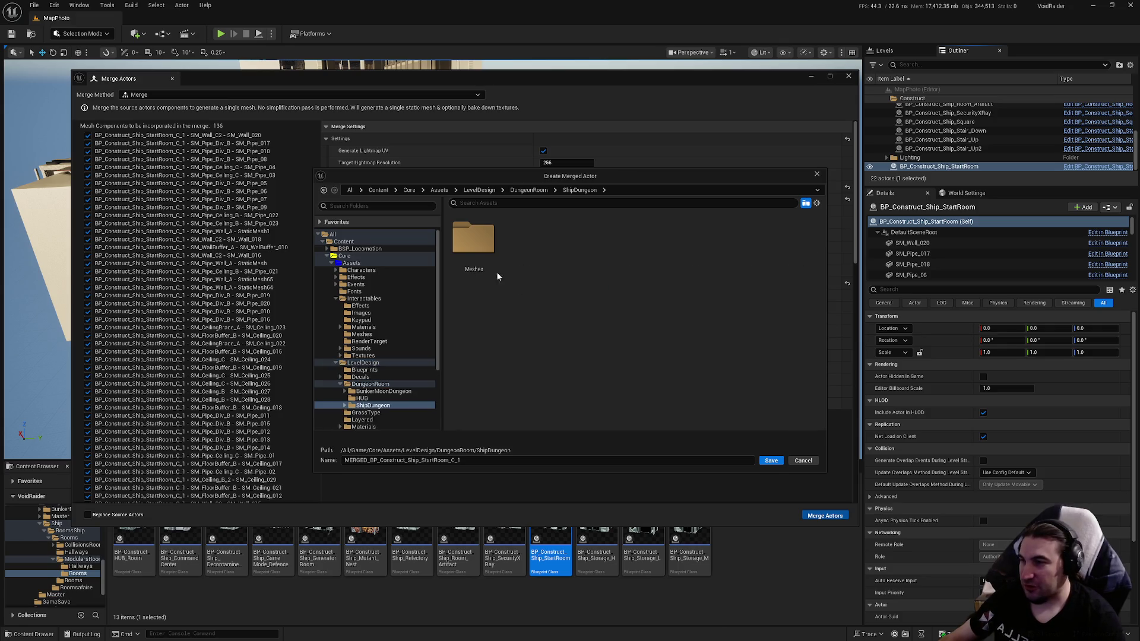
pyautogui.doubleClick(493, 270)
pyautogui.doubleClick(520, 270)
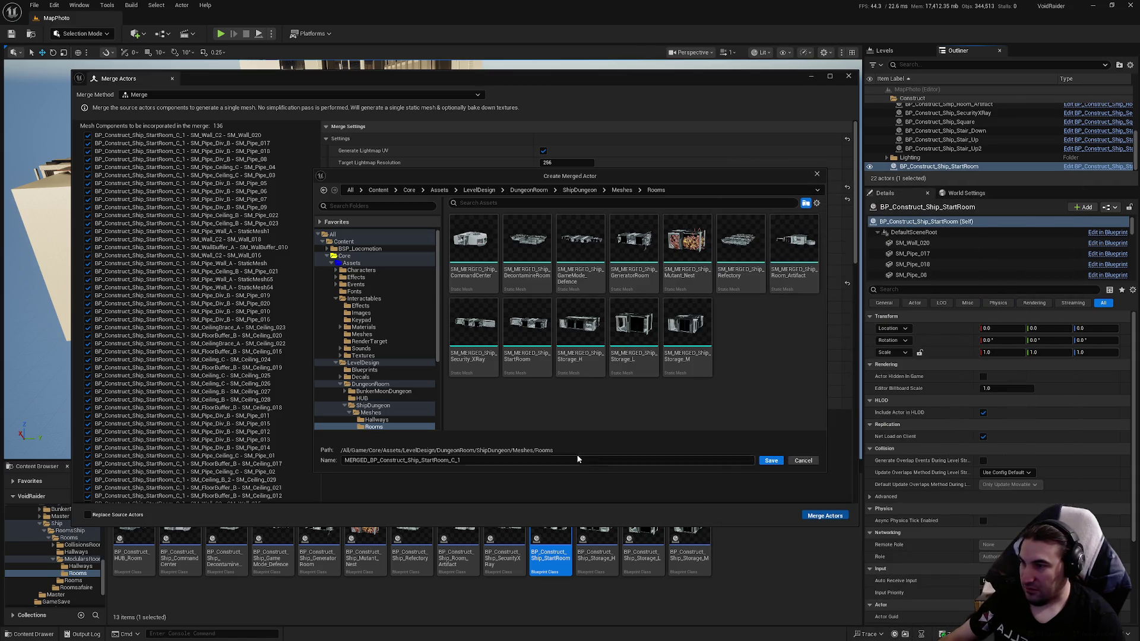
pyautogui.click(529, 364)
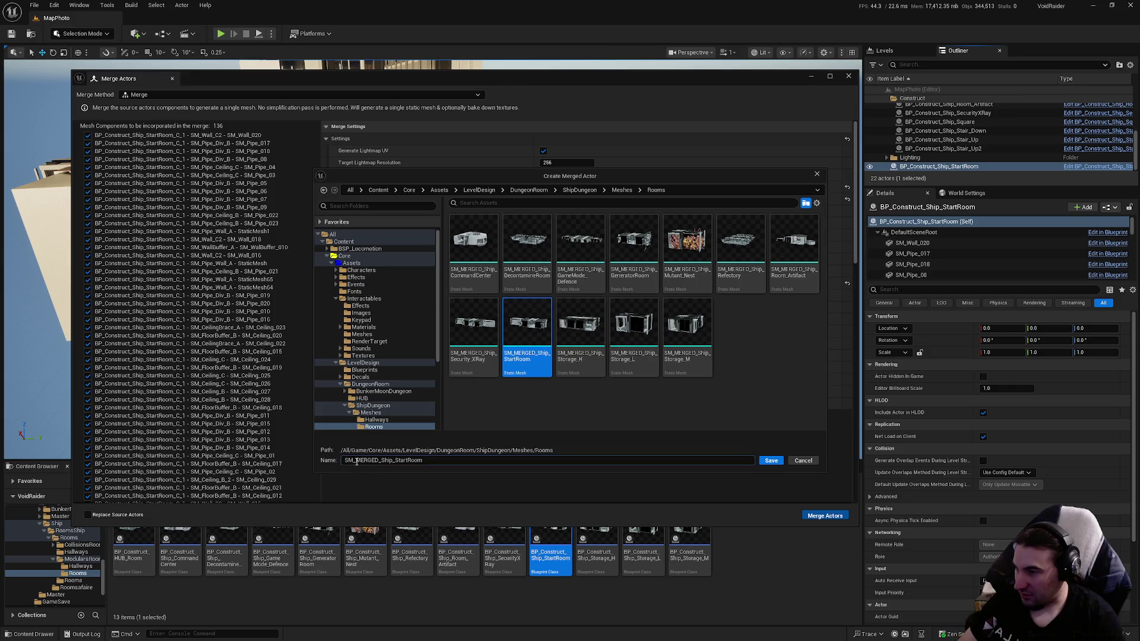
# Step: Save the merge as SM_MERGED_Ship_StartRoom, close Merge Actors, and save all modified assets
pyautogui.click(771, 461)
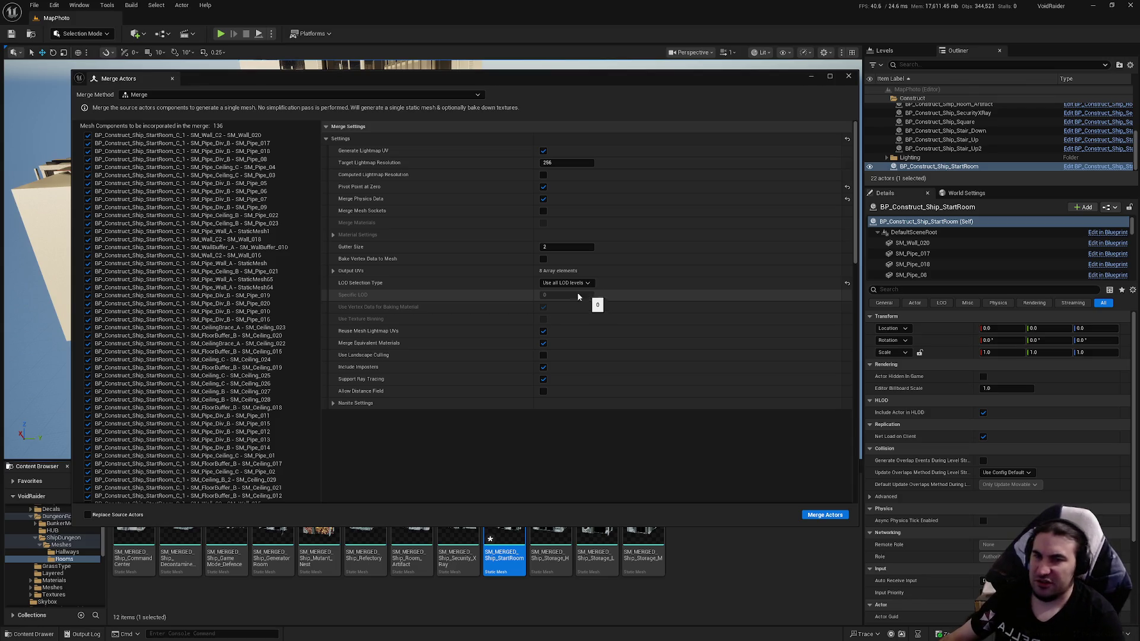
pyautogui.click(846, 79)
pyautogui.click(207, 481)
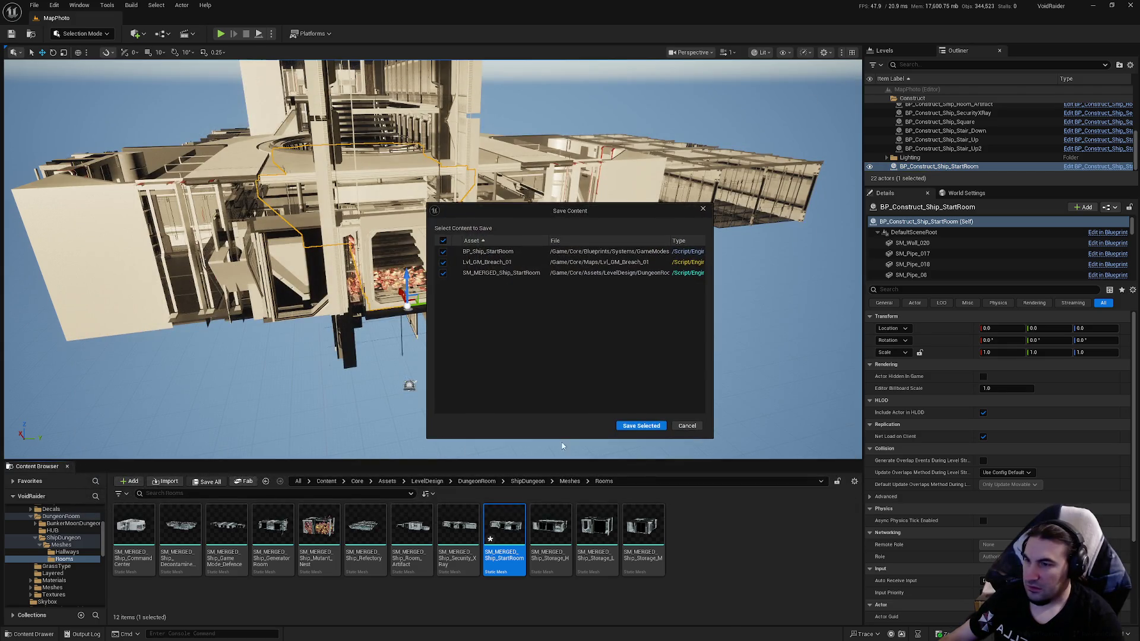
pyautogui.click(642, 430)
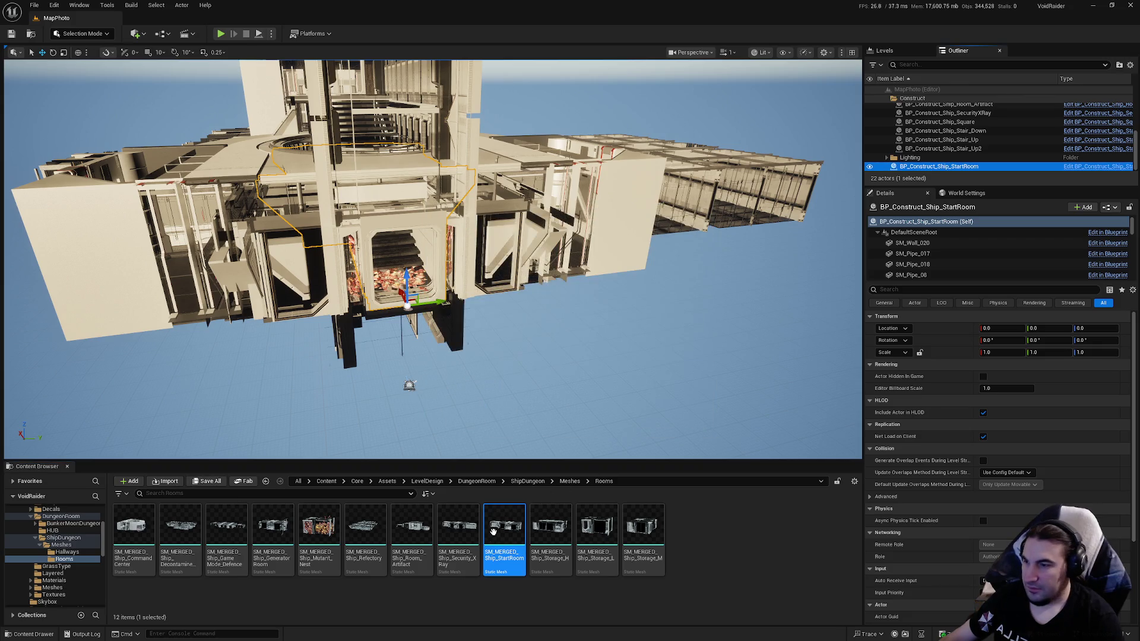
# Step: Open SM_MERGED_Ship_StartRoom and enable collision on LOD 0 Sections 4, 9, 10, 11 and 21
pyautogui.doubleClick(494, 535)
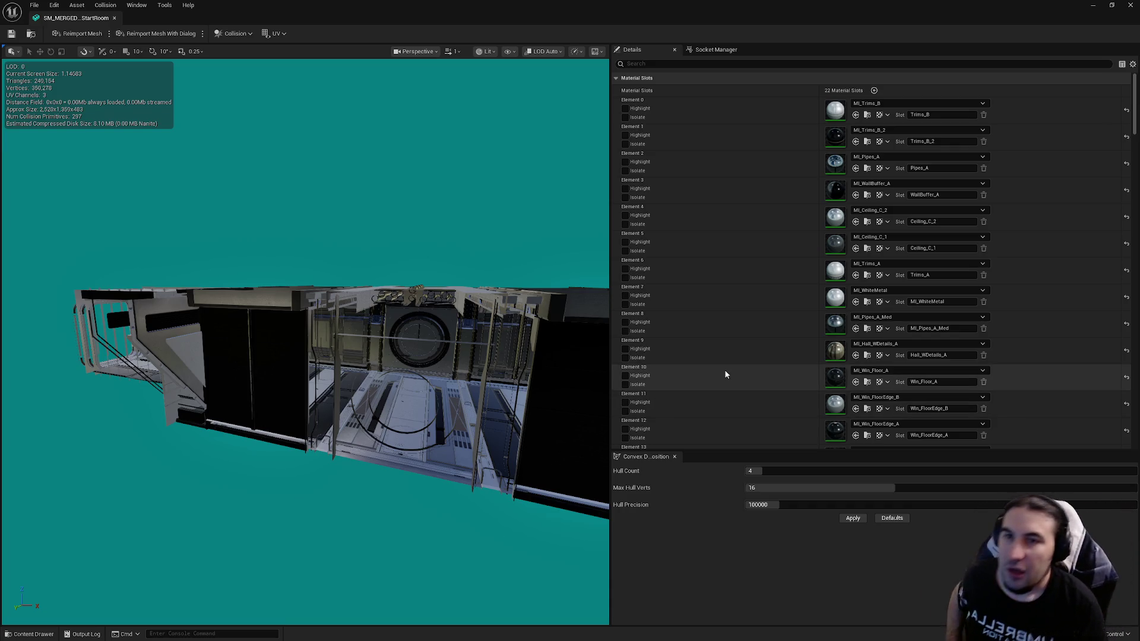
pyautogui.moveTo(1135, 102); pyautogui.dragTo(1135, 235)
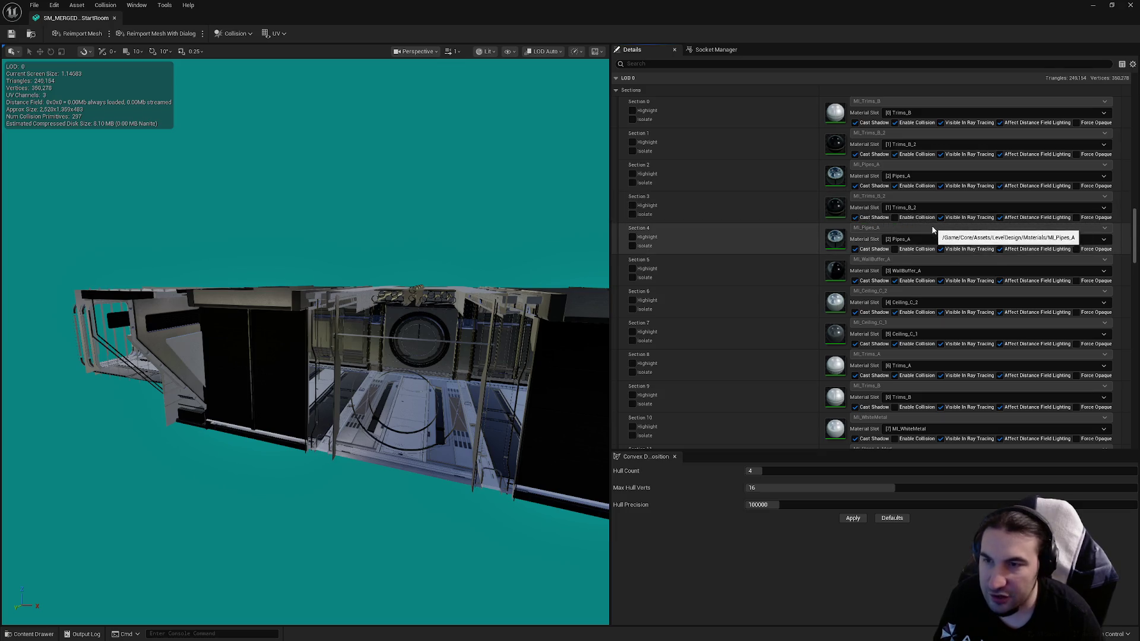
pyautogui.click(896, 249)
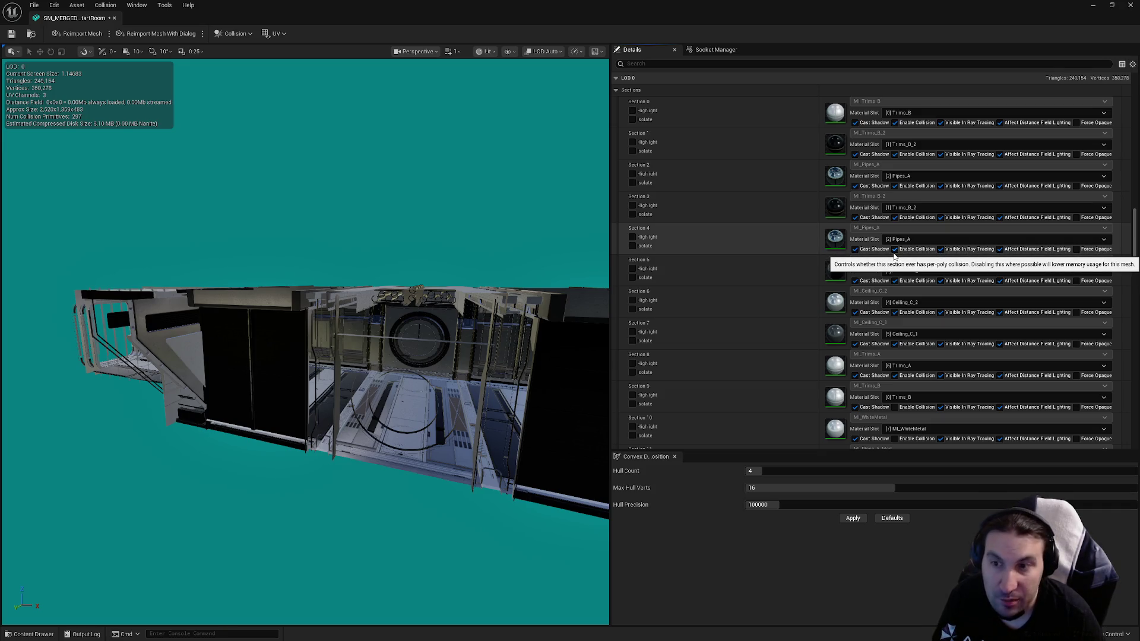
pyautogui.scroll(-4, 1029, 306)
pyautogui.click(895, 293)
pyautogui.click(895, 325)
pyautogui.click(895, 357)
pyautogui.scroll(-5, 937, 349)
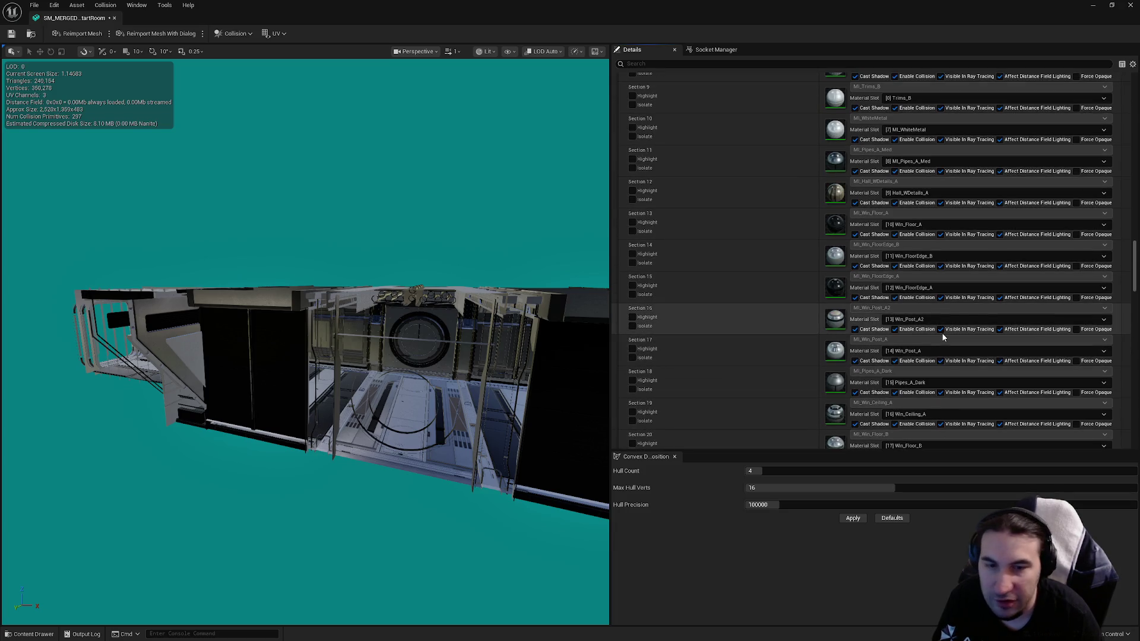
pyautogui.scroll(-5, 942, 337)
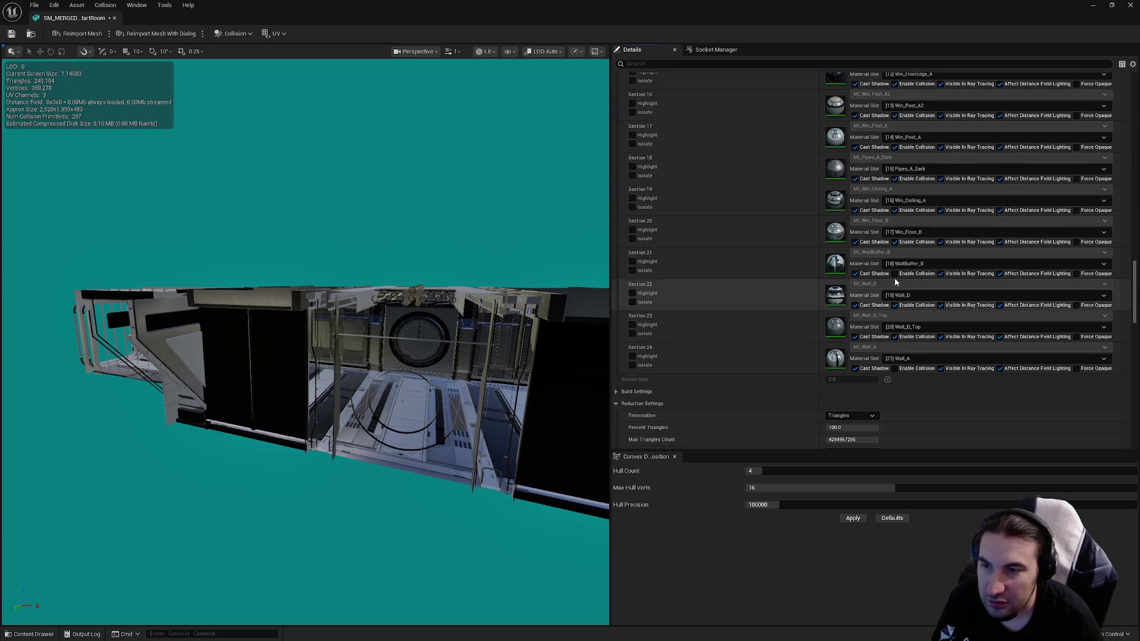
pyautogui.click(895, 274)
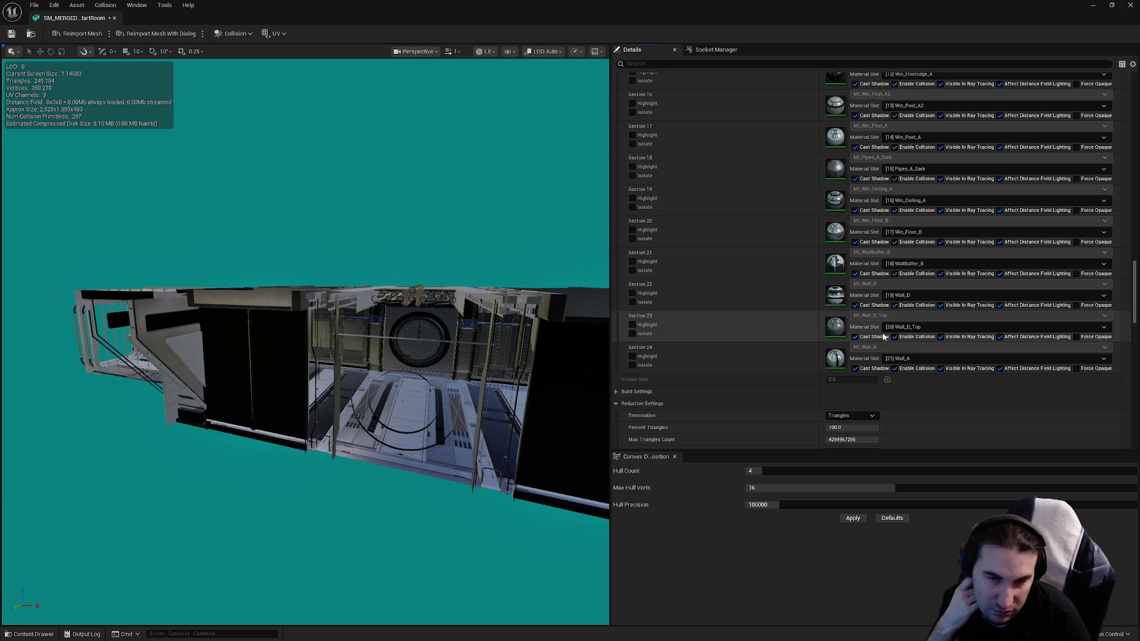
pyautogui.scroll(-3, 885, 338)
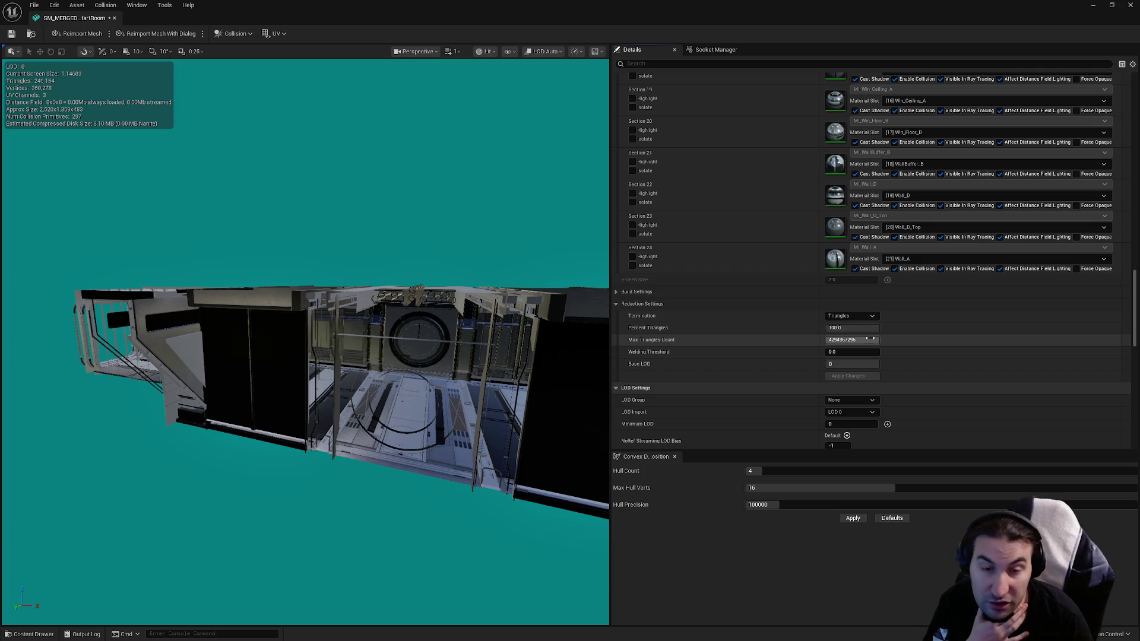
pyautogui.scroll(-2, 932, 348)
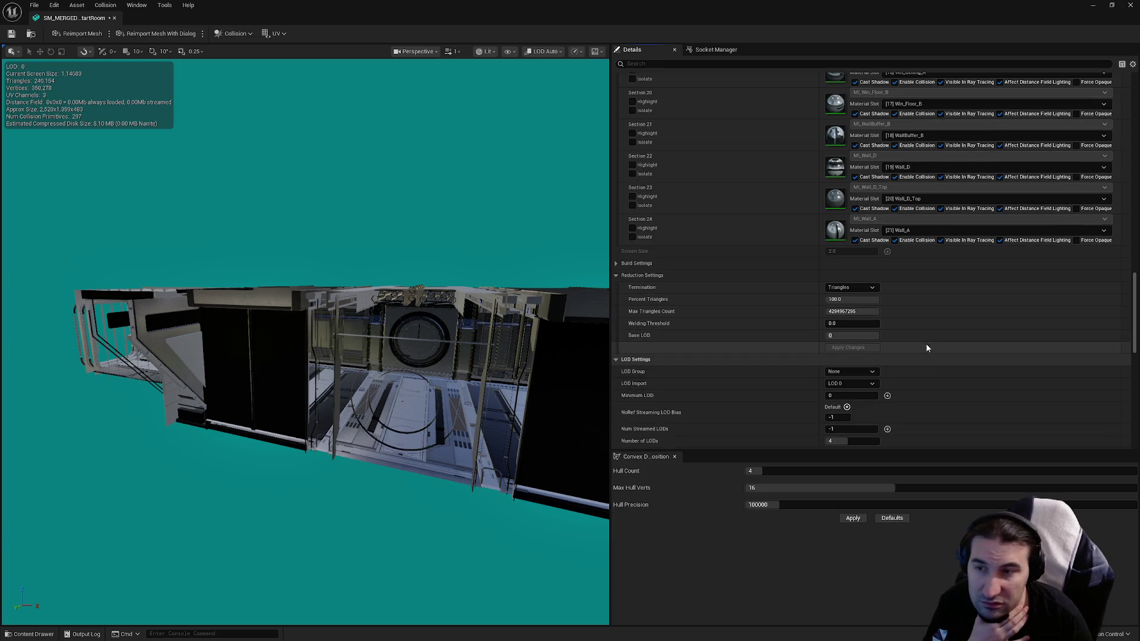
# Step: Choose an LOD group for the merged StartRoom mesh and accept the rebuild
pyautogui.scroll(-1, 870, 318)
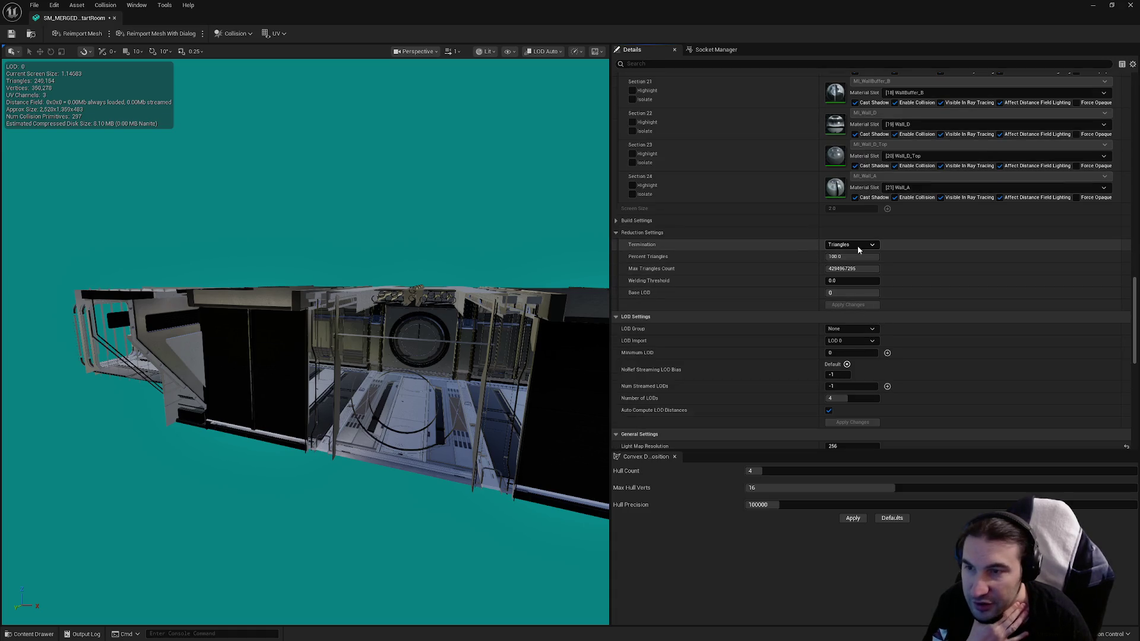
pyautogui.click(870, 329)
pyautogui.click(855, 362)
pyautogui.click(674, 342)
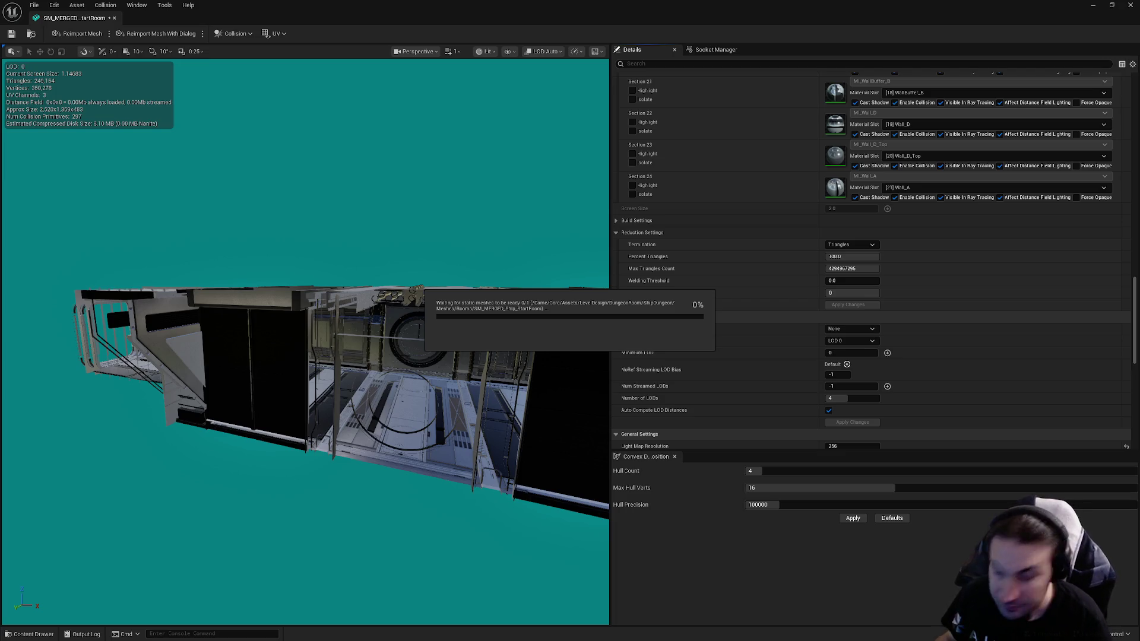
# Step: Save the merged StartRoom mesh with its LargeProp LOD group and 4 LODs
pyautogui.press('super')
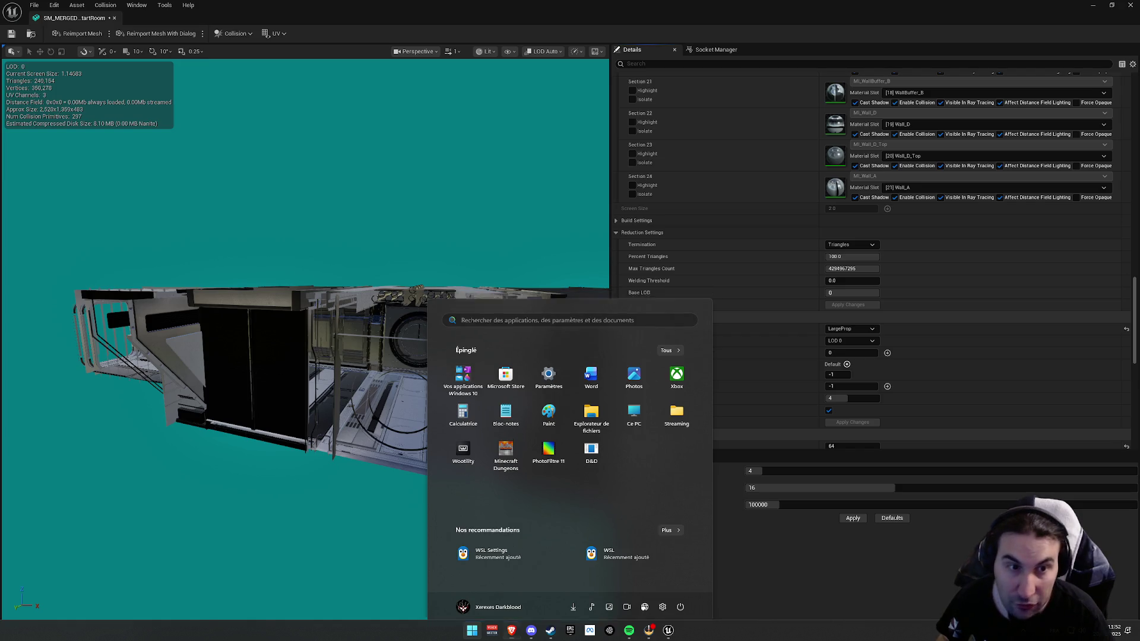
pyautogui.press('Escape')
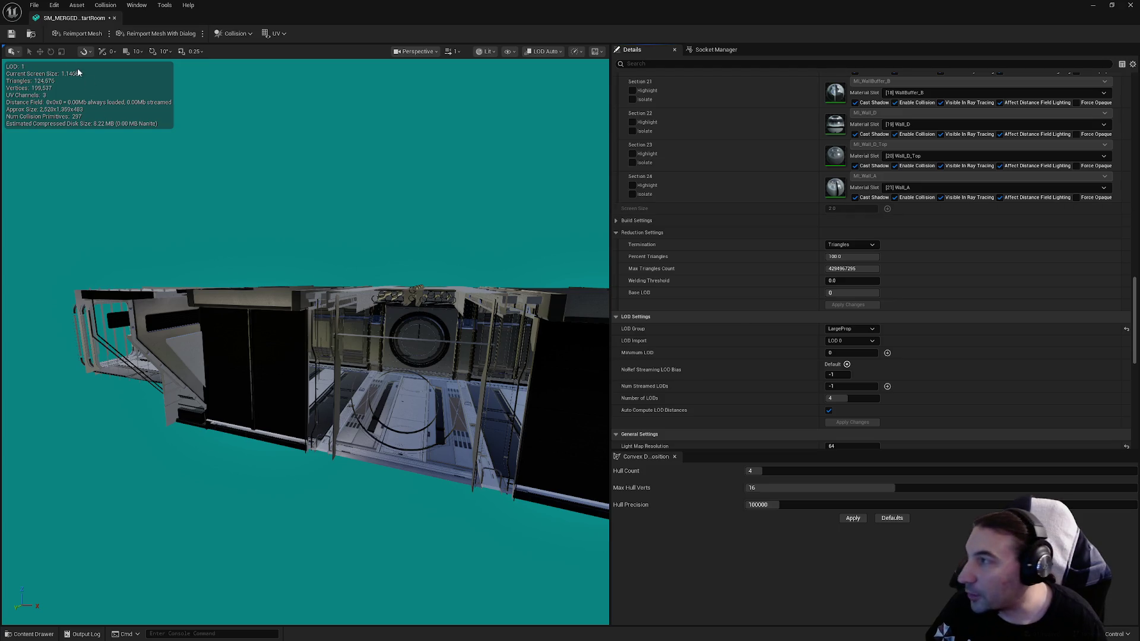
pyautogui.click(12, 34)
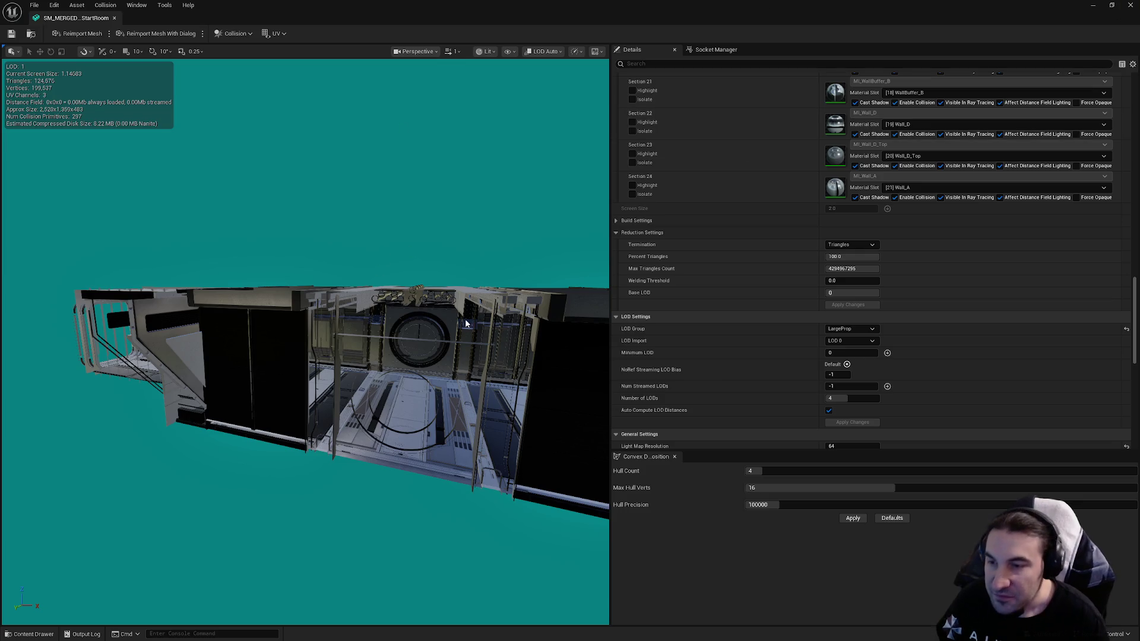
# Step: Uncheck Auto Compute LOD Distances on the merged StartRoom mesh and save it
pyautogui.scroll(-3, 778, 368)
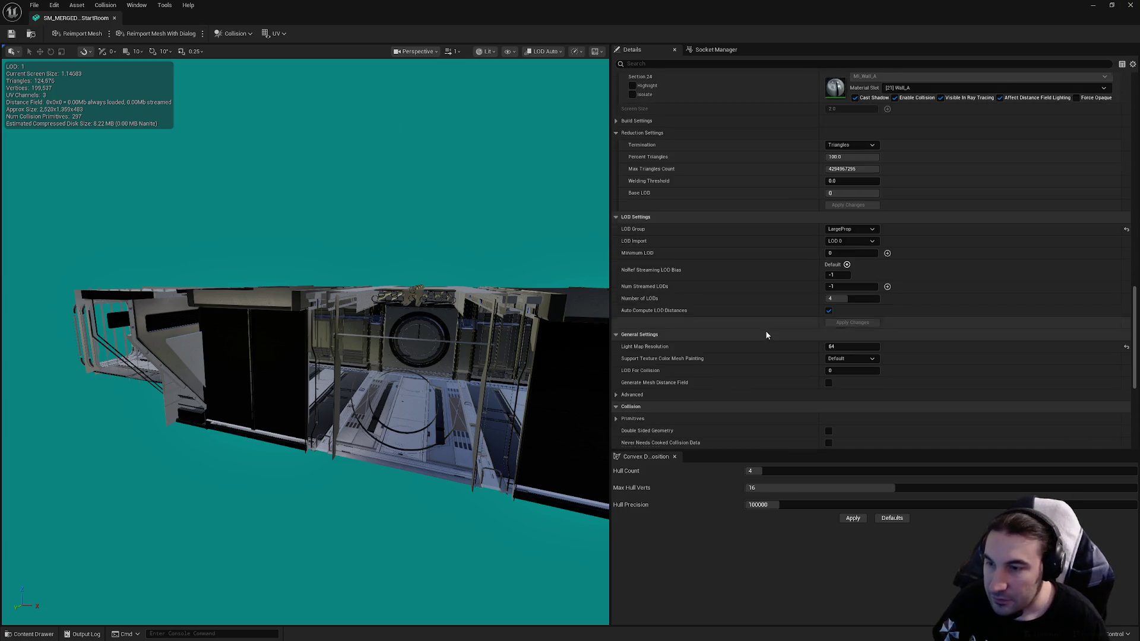
pyautogui.click(828, 310)
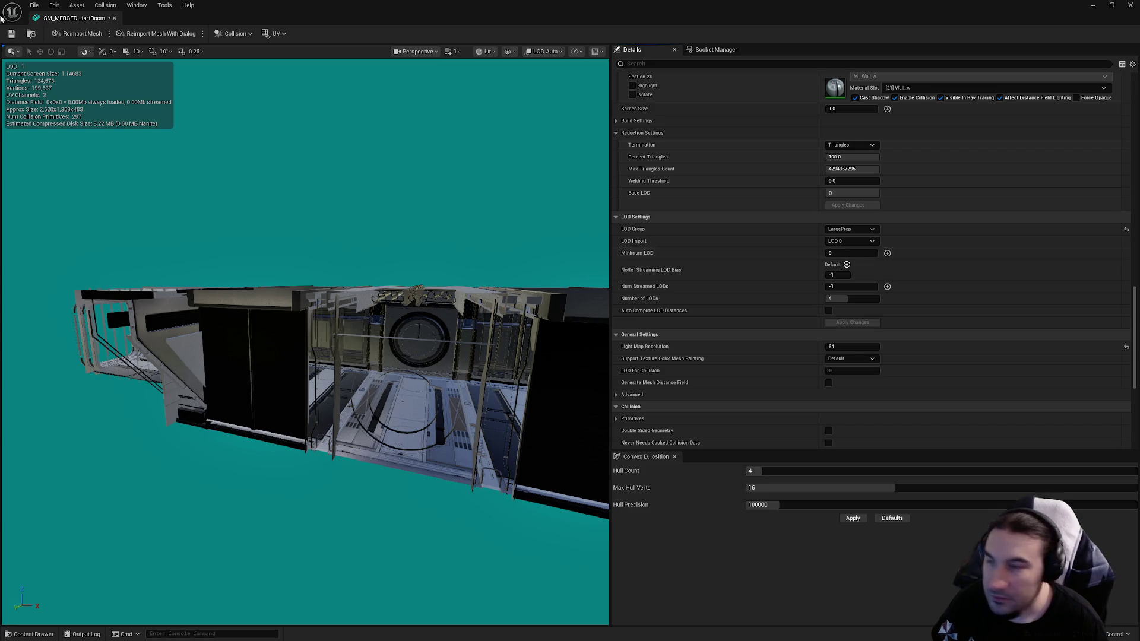
pyautogui.click(12, 33)
pyautogui.scroll(15, 737, 285)
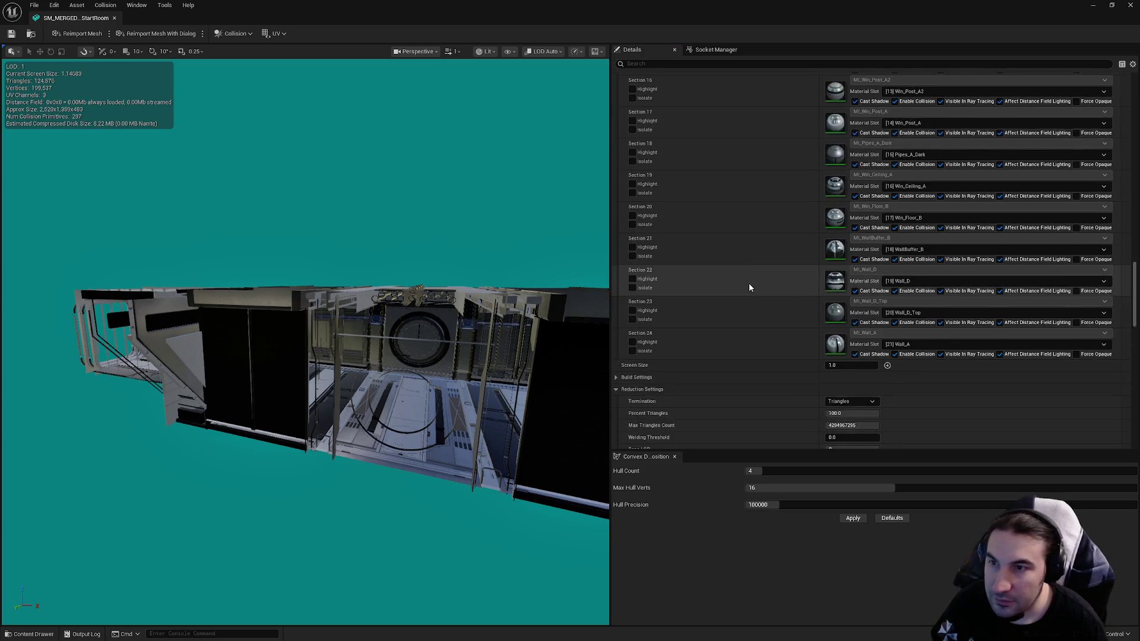
pyautogui.scroll(12, 746, 289)
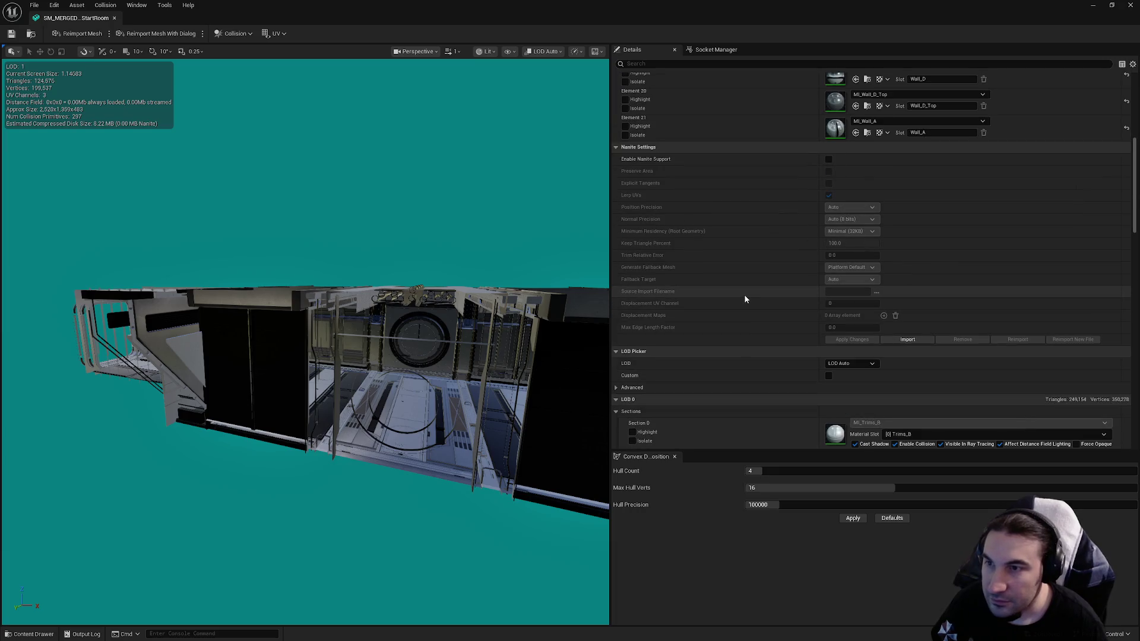
pyautogui.scroll(14, 748, 304)
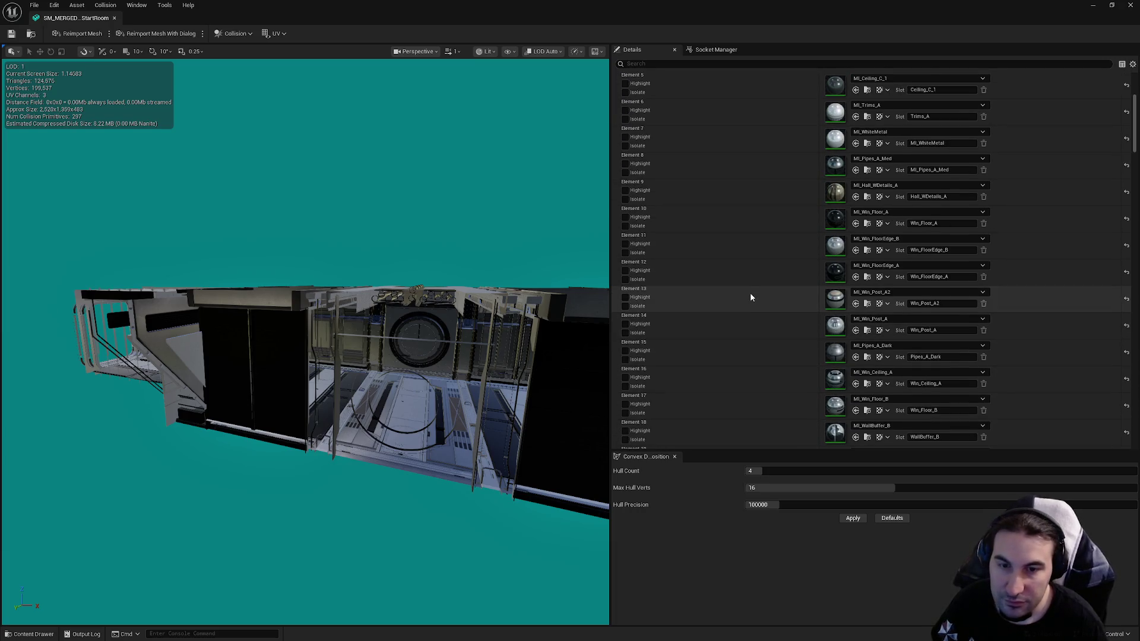
pyautogui.scroll(-10, 748, 295)
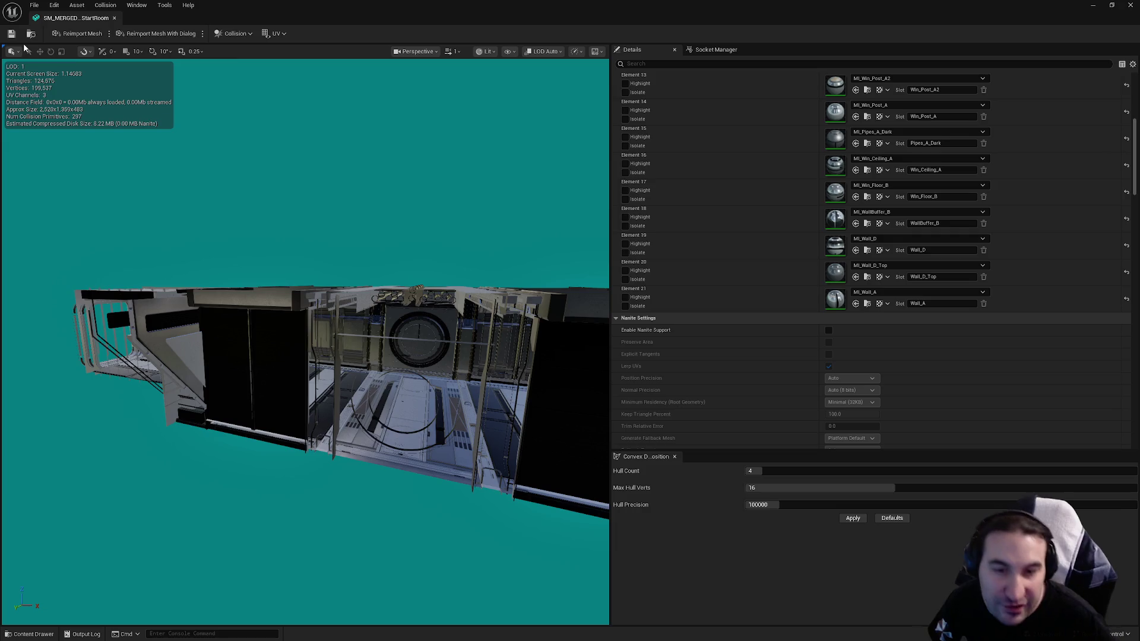
pyautogui.scroll(4, 709, 242)
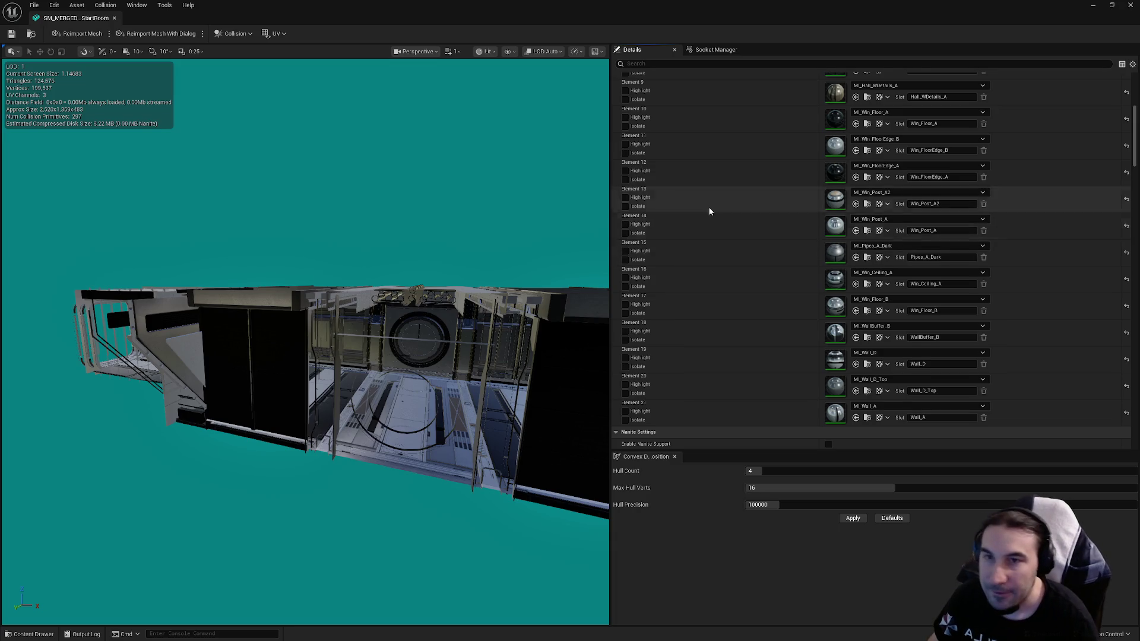
pyautogui.scroll(5, 721, 223)
pyautogui.scroll(-8, 724, 233)
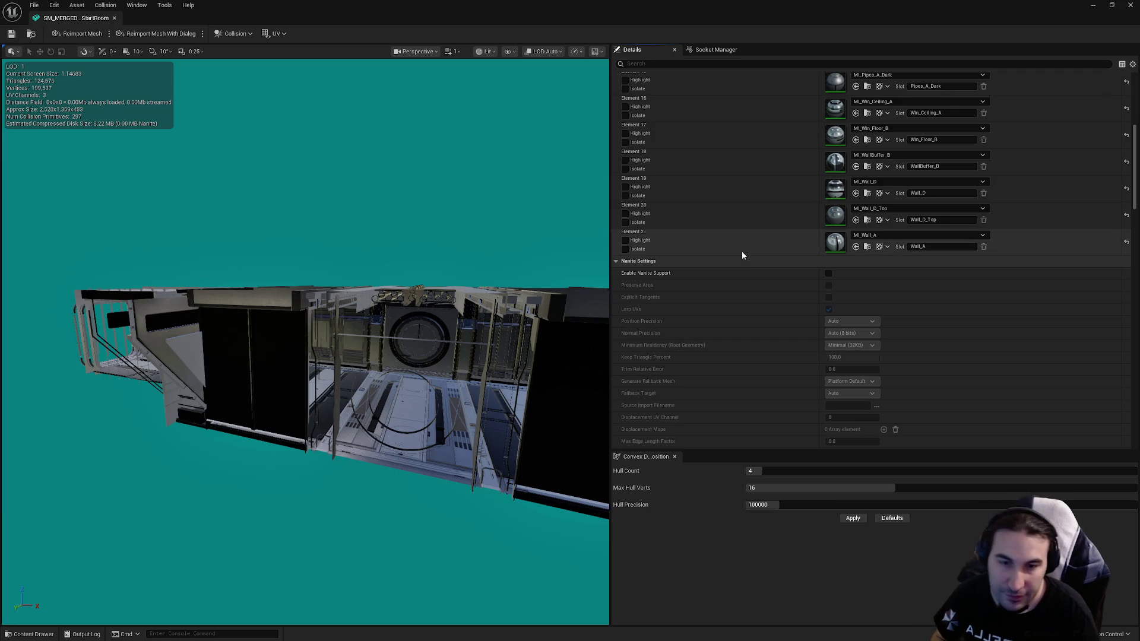
pyautogui.scroll(-3, 745, 263)
pyautogui.scroll(-15, 748, 267)
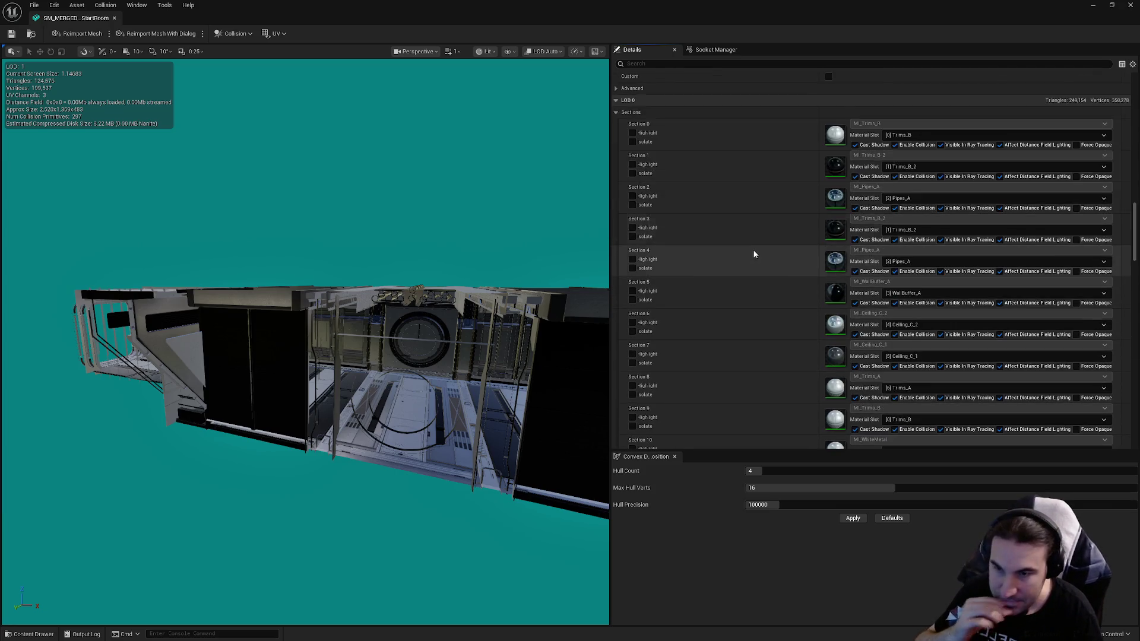
pyautogui.scroll(-15, 672, 253)
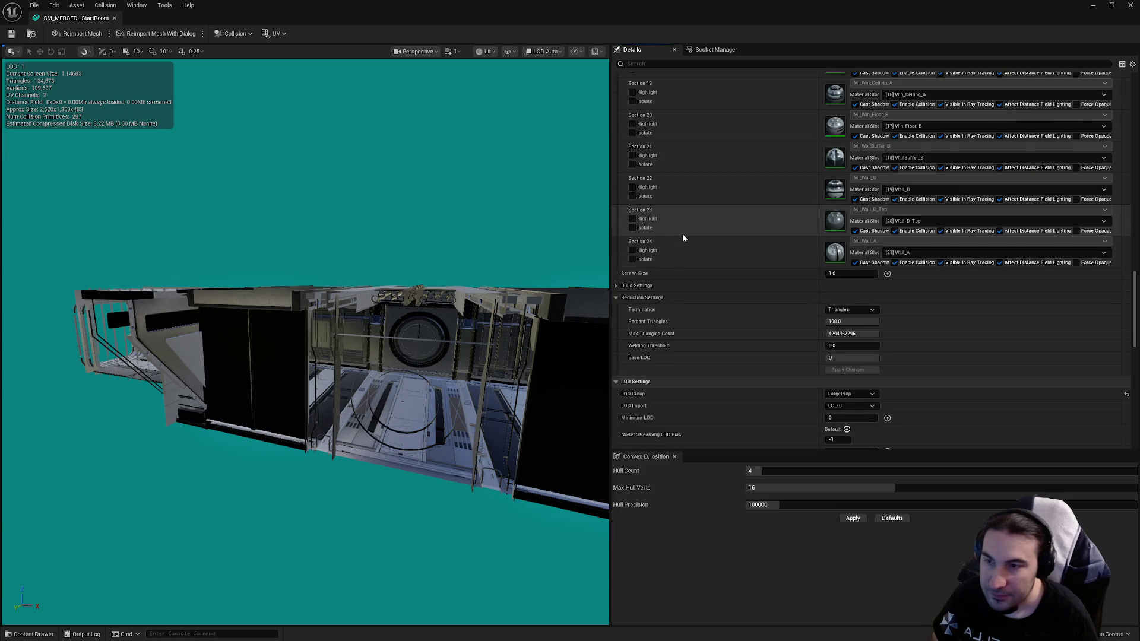
pyautogui.scroll(-6, 681, 220)
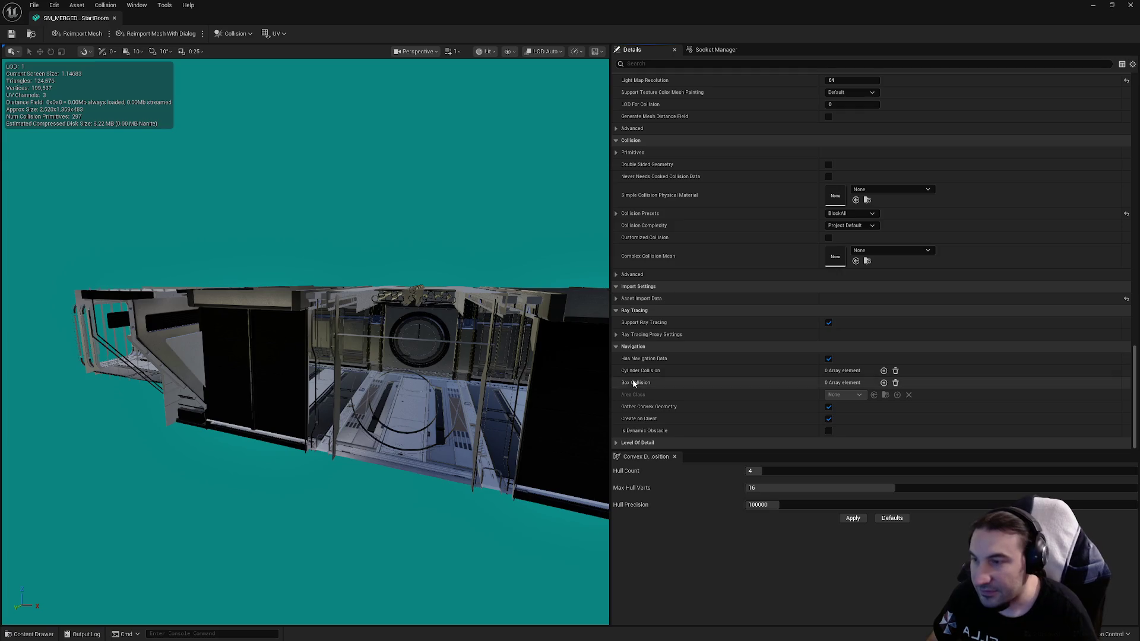
pyautogui.click(12, 34)
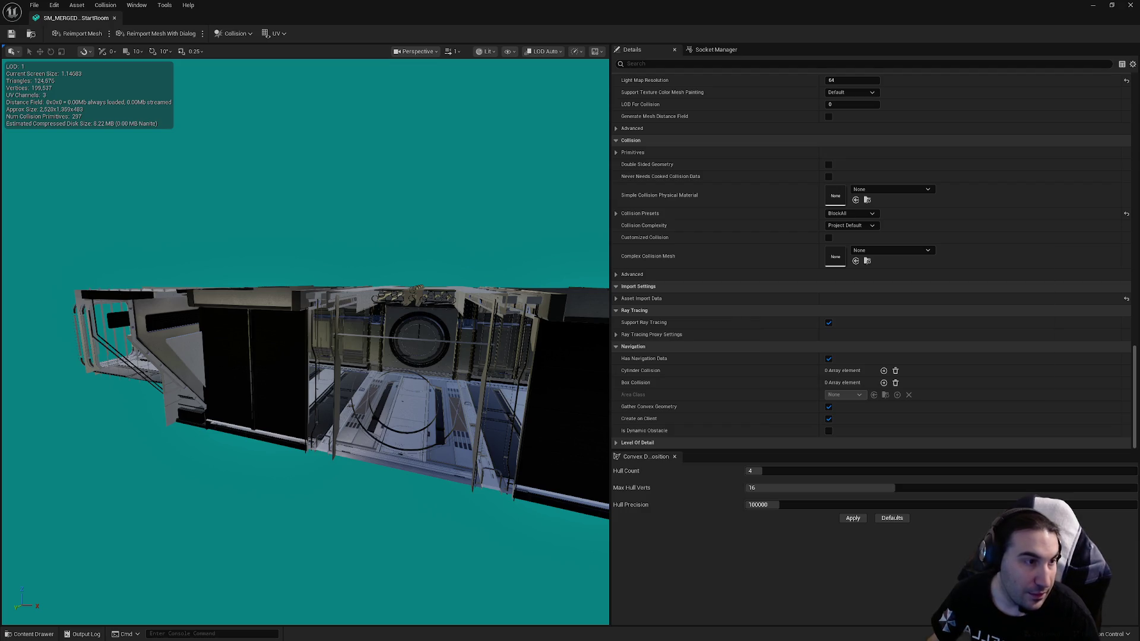
pyautogui.moveTo(573, 222); pyautogui.dragTo(496, 231)
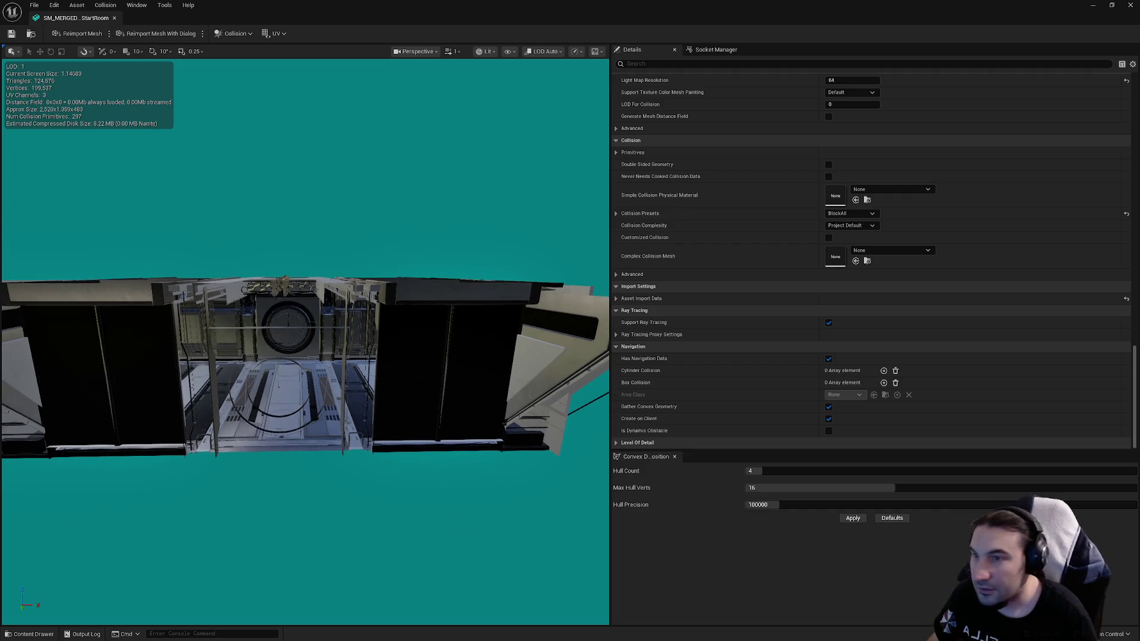
pyautogui.scroll(4, 933, 307)
pyautogui.scroll(5, 959, 272)
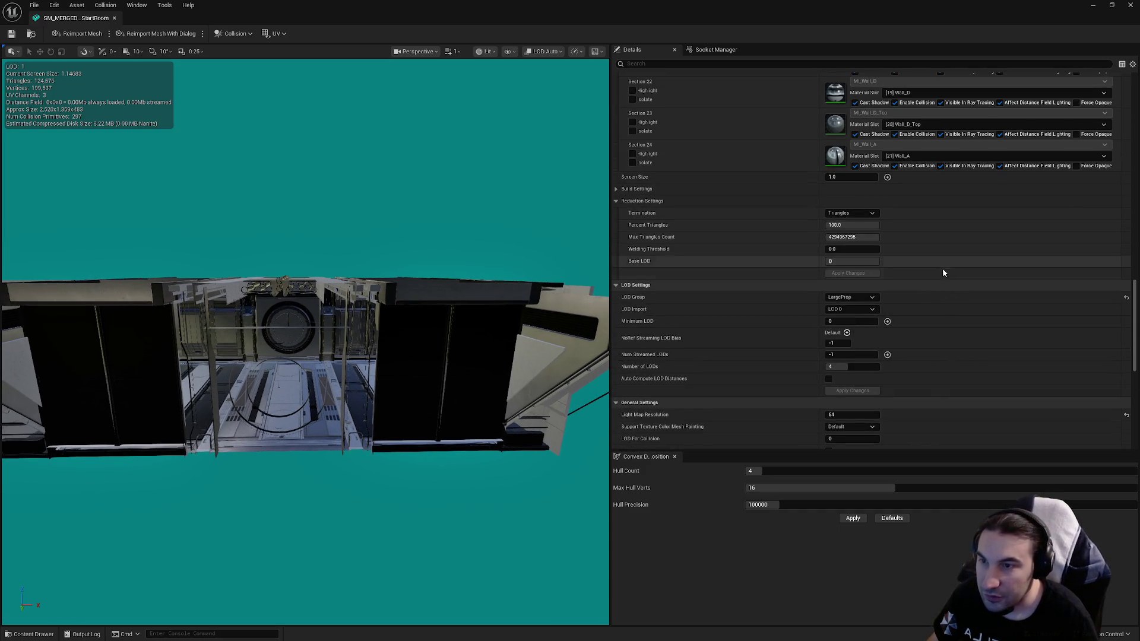
pyautogui.moveTo(1133, 327); pyautogui.dragTo(1133, 209)
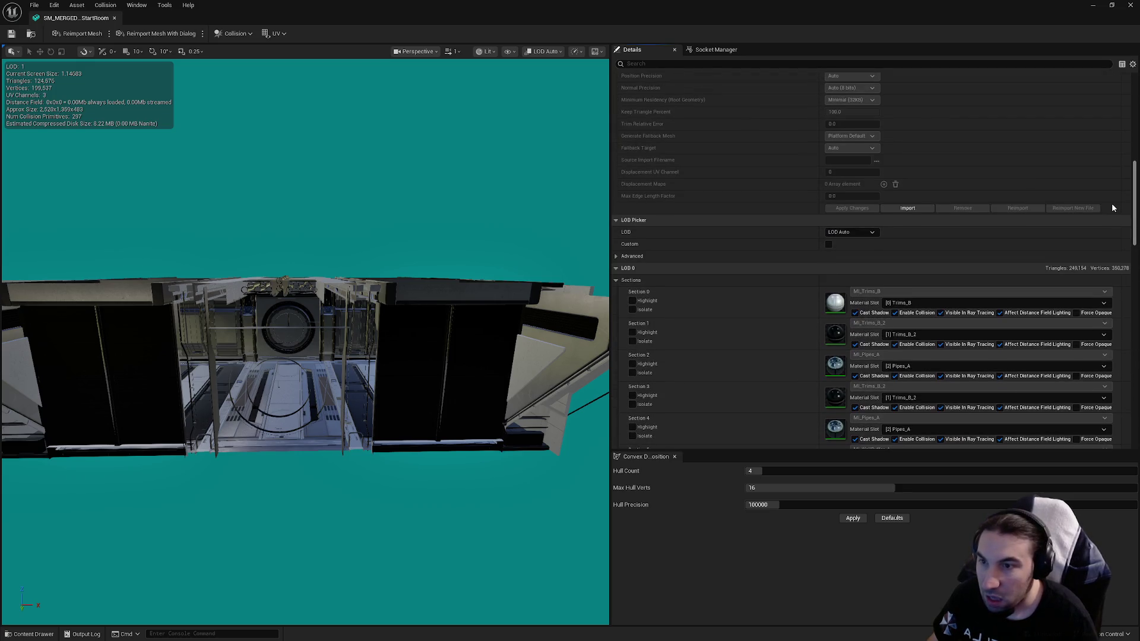
pyautogui.click(850, 232)
# Step: Preview LOD 1 and set its screen size to 0.85
pyautogui.click(846, 256)
pyautogui.click(850, 232)
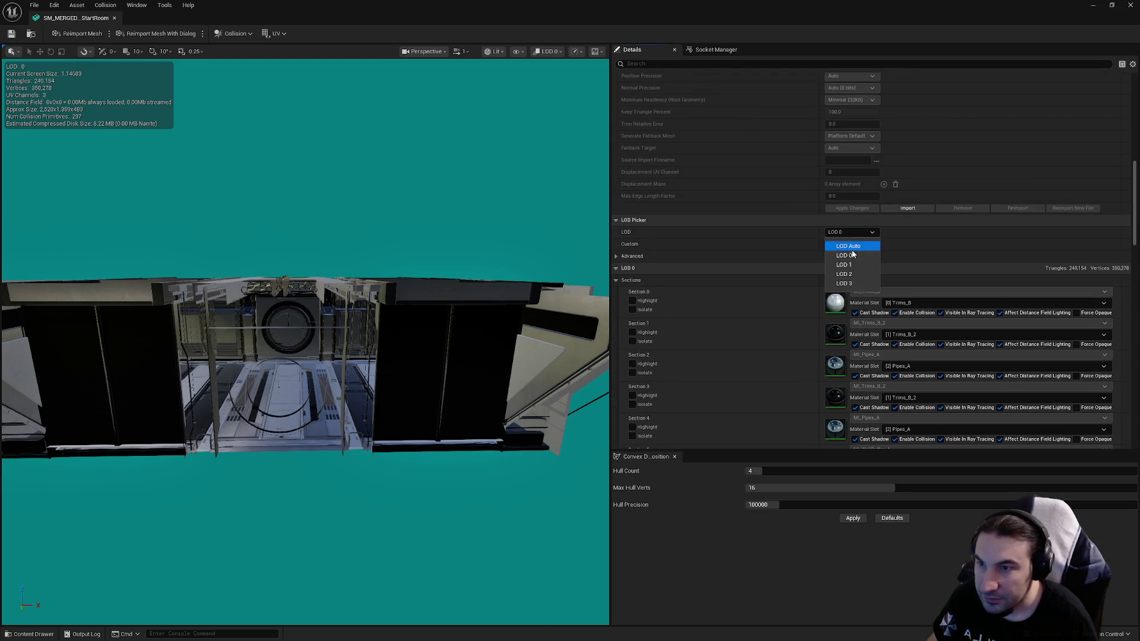
pyautogui.click(846, 264)
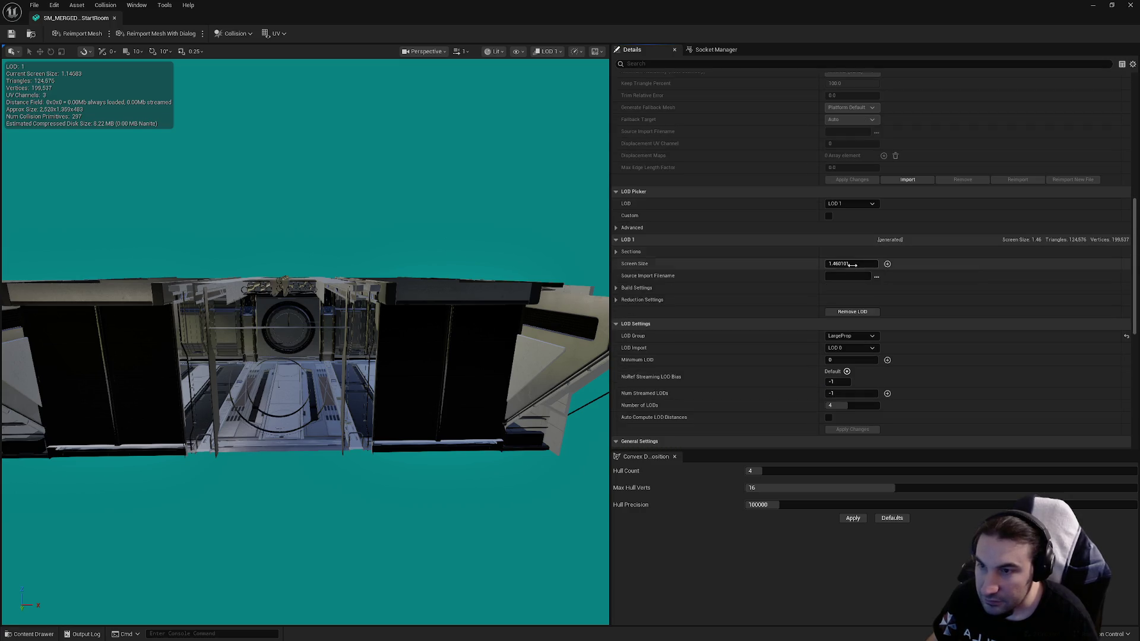
pyautogui.moveTo(304, 342)
pyautogui.mouseDown()
pyautogui.moveTo(332, 344)
pyautogui.moveTo(304, 342)
pyautogui.moveTo(264, 251)
pyautogui.mouseUp()
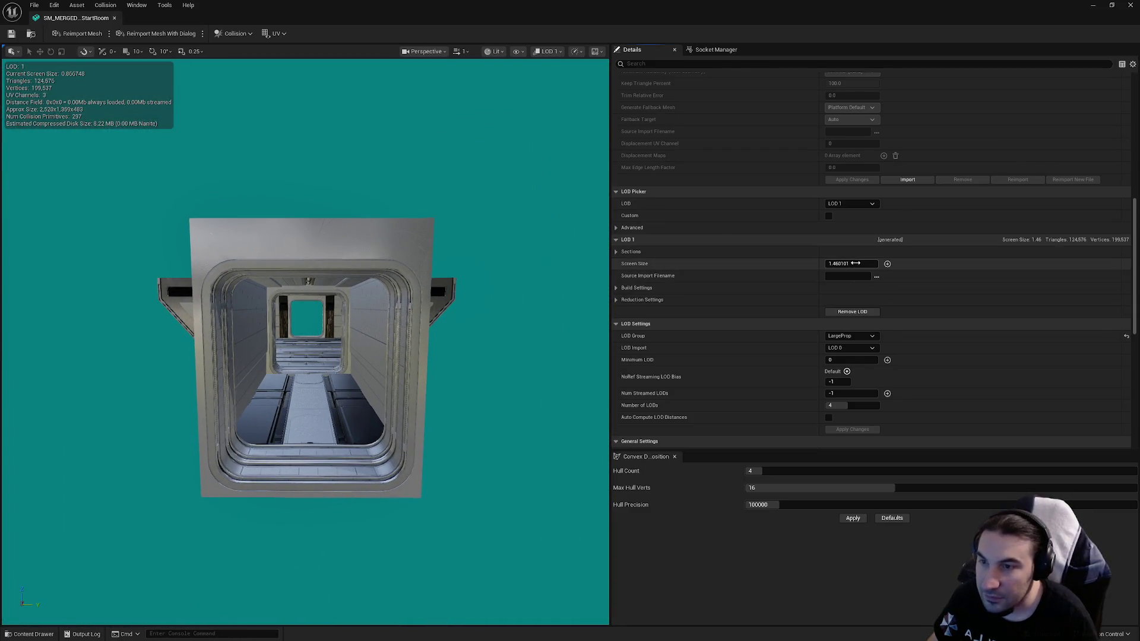
pyautogui.click(853, 264)
pyautogui.write('0.')
pyautogui.press('Return')
pyautogui.click(855, 204)
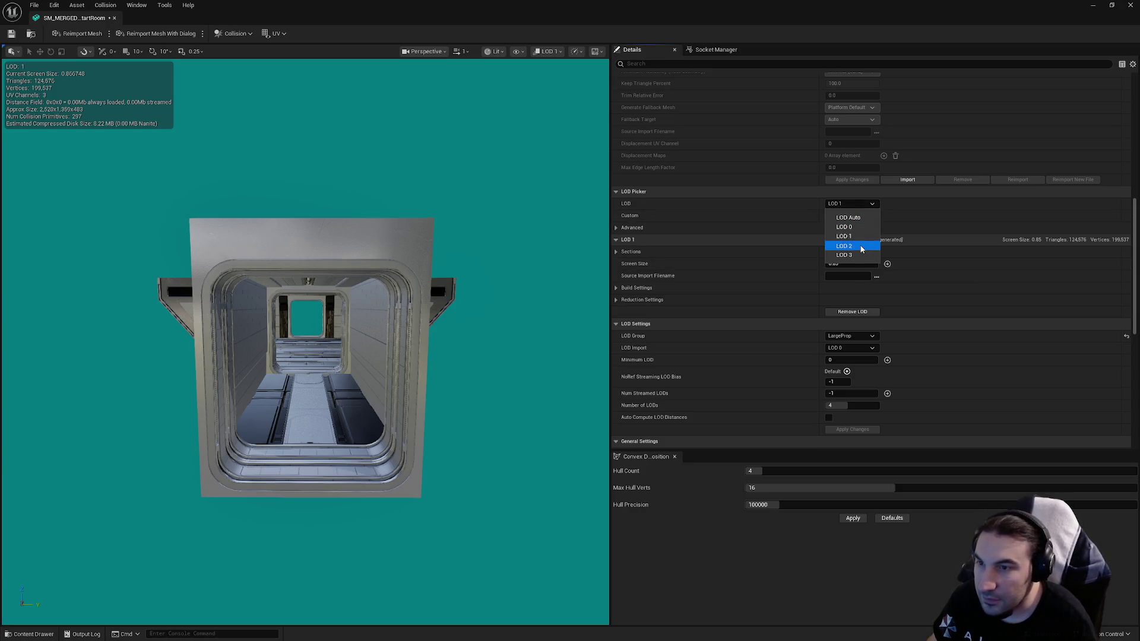
pyautogui.click(862, 249)
pyautogui.click(855, 203)
pyautogui.click(844, 236)
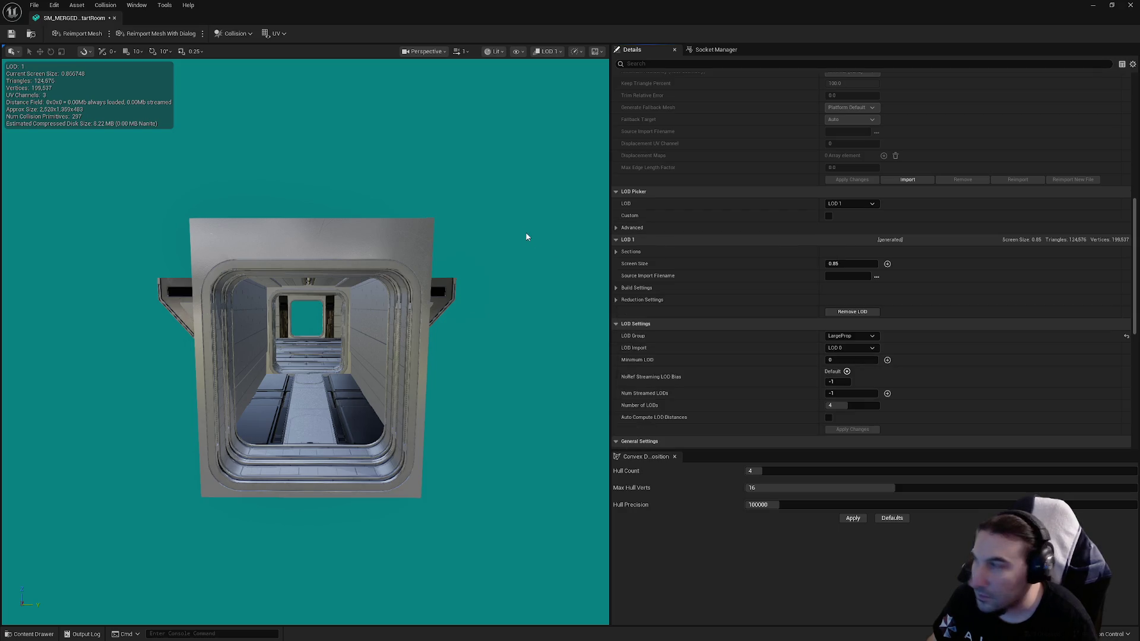
# Step: Preview LOD 2 and set its screen size to 0.55
pyautogui.scroll(-5, 527, 237)
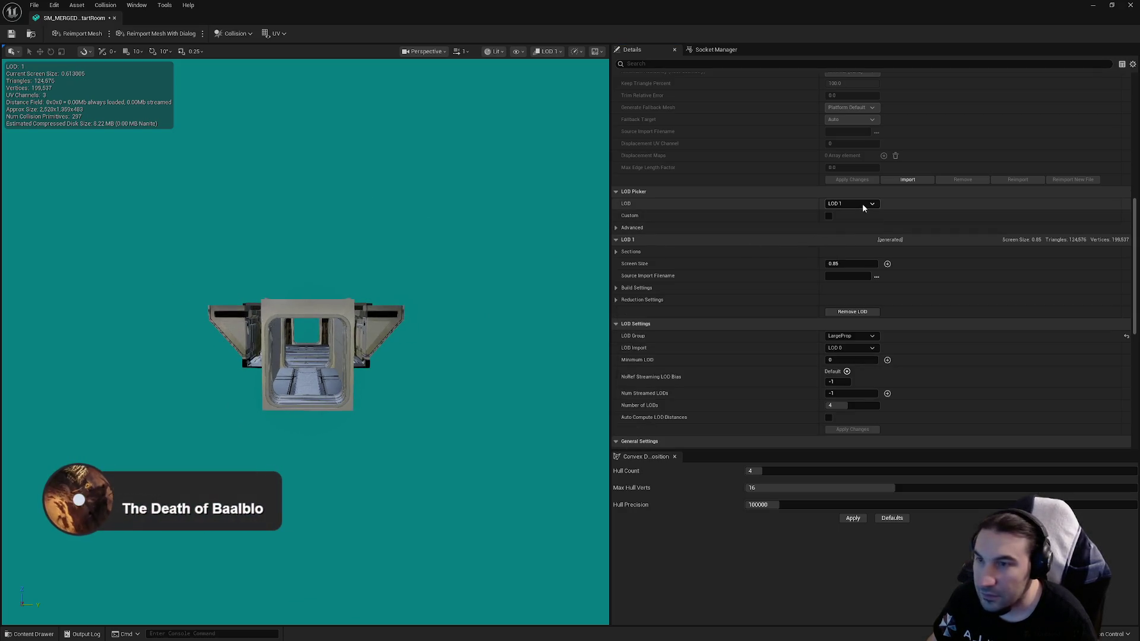
pyautogui.click(863, 206)
pyautogui.click(861, 236)
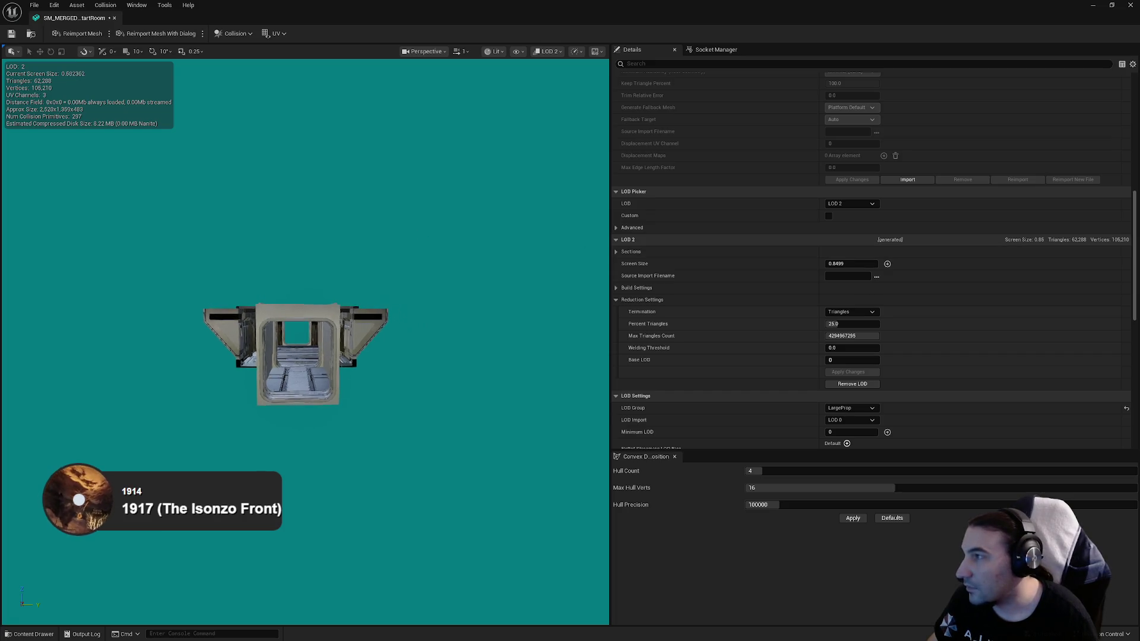
pyautogui.click(843, 263)
pyautogui.write('0.55')
pyautogui.press('Return')
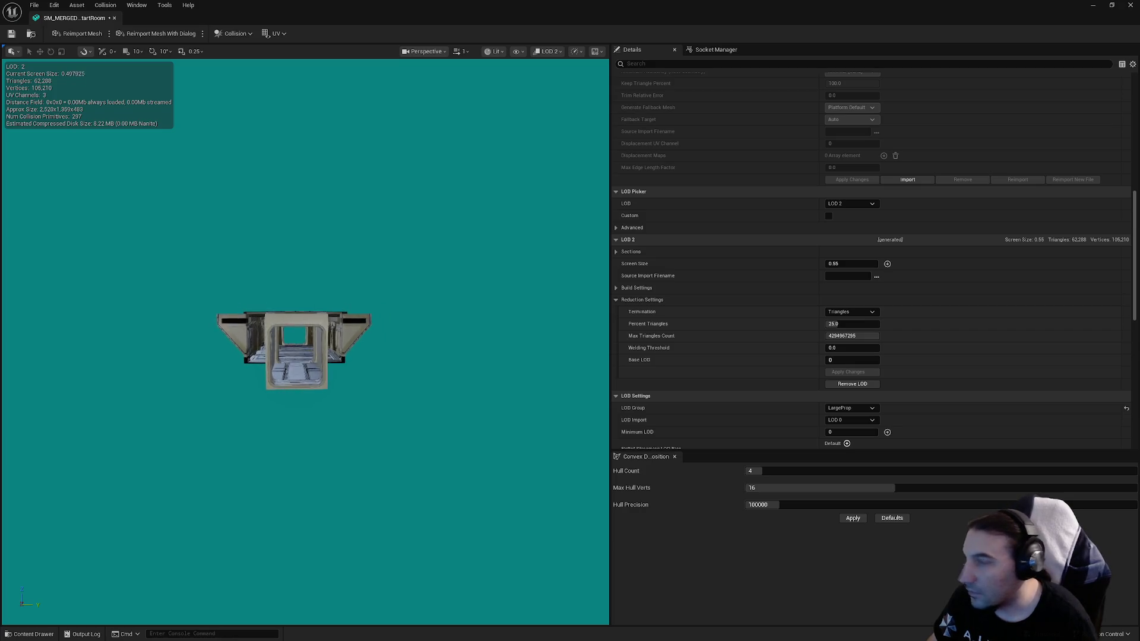
pyautogui.scroll(2, 389, 247)
pyautogui.scroll(-3, 291, 351)
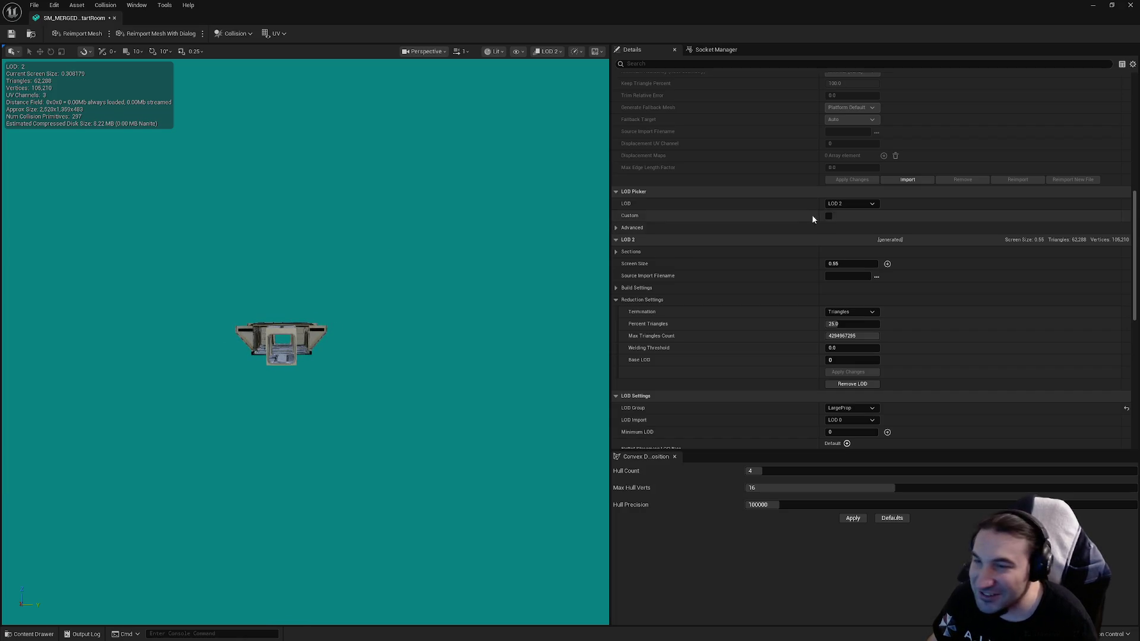
# Step: Set LOD 3's screen size to 0.3, save the mesh and close the editor
pyautogui.click(851, 204)
pyautogui.click(858, 255)
pyautogui.click(840, 262)
pyautogui.write('.3')
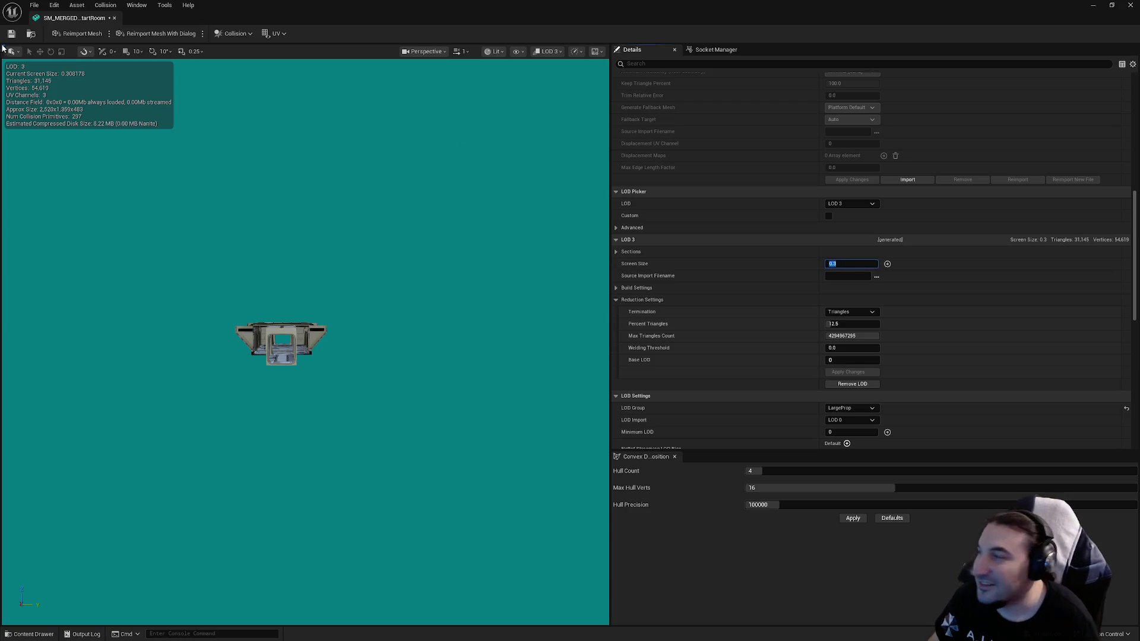
pyautogui.click(12, 34)
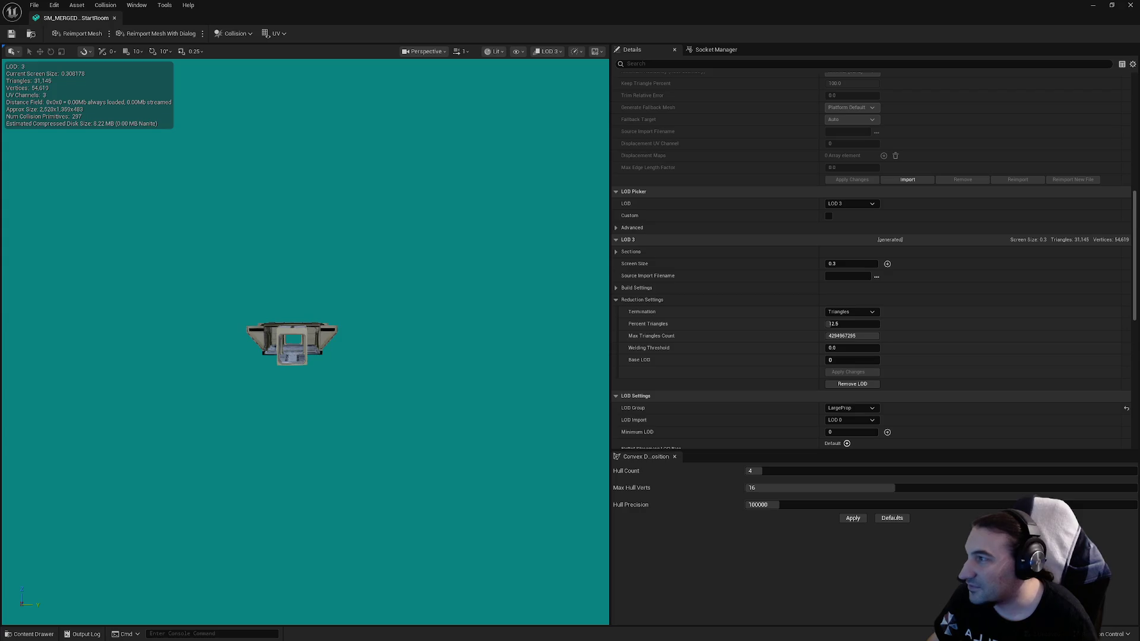
pyautogui.scroll(5, 285, 356)
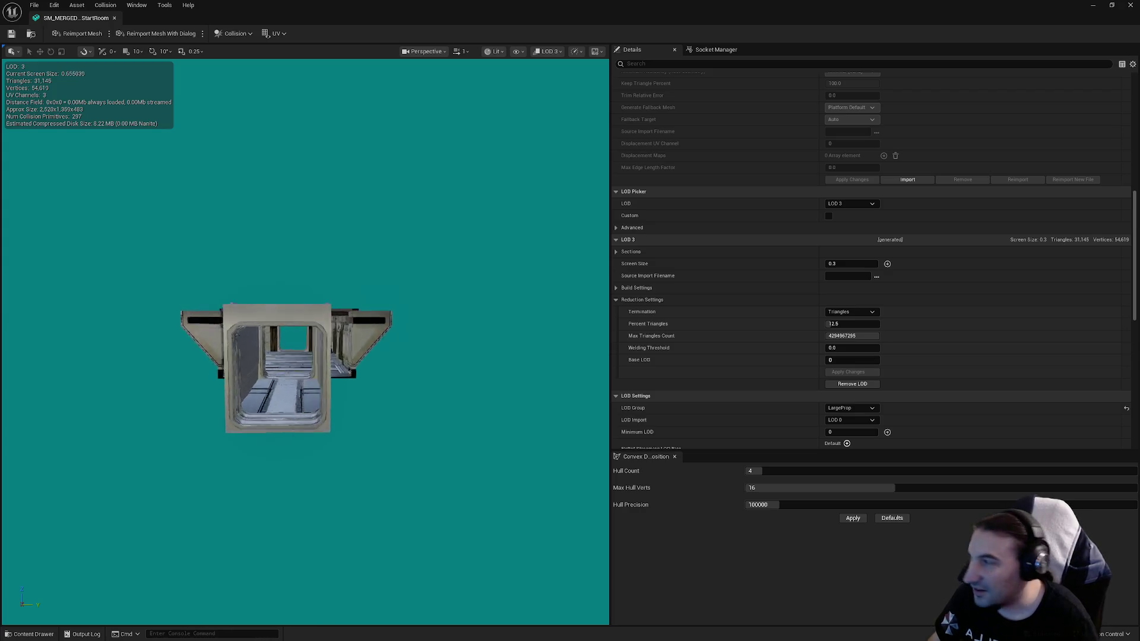
pyautogui.scroll(5, 285, 357)
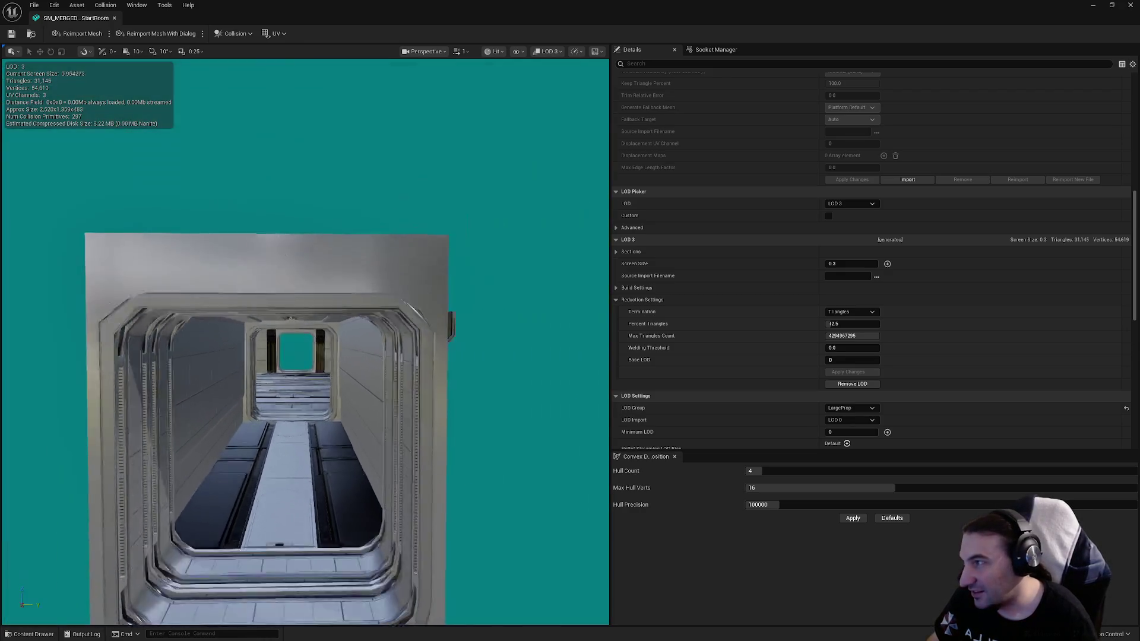
pyautogui.scroll(-7, 285, 356)
pyautogui.scroll(-5, 300, 362)
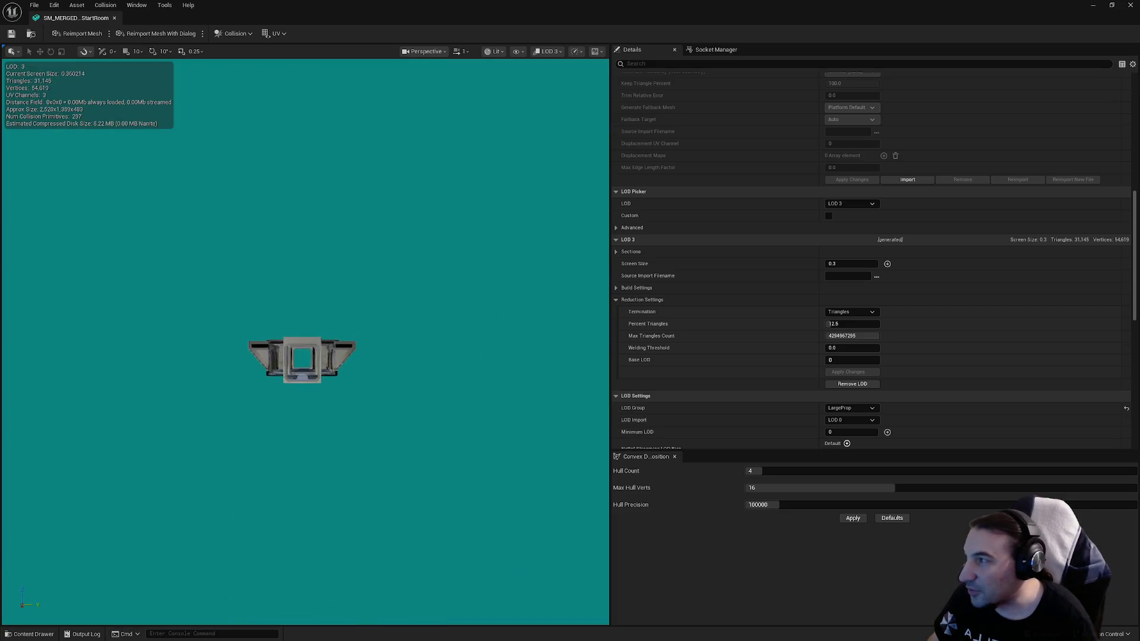
pyautogui.scroll(1, 343, 169)
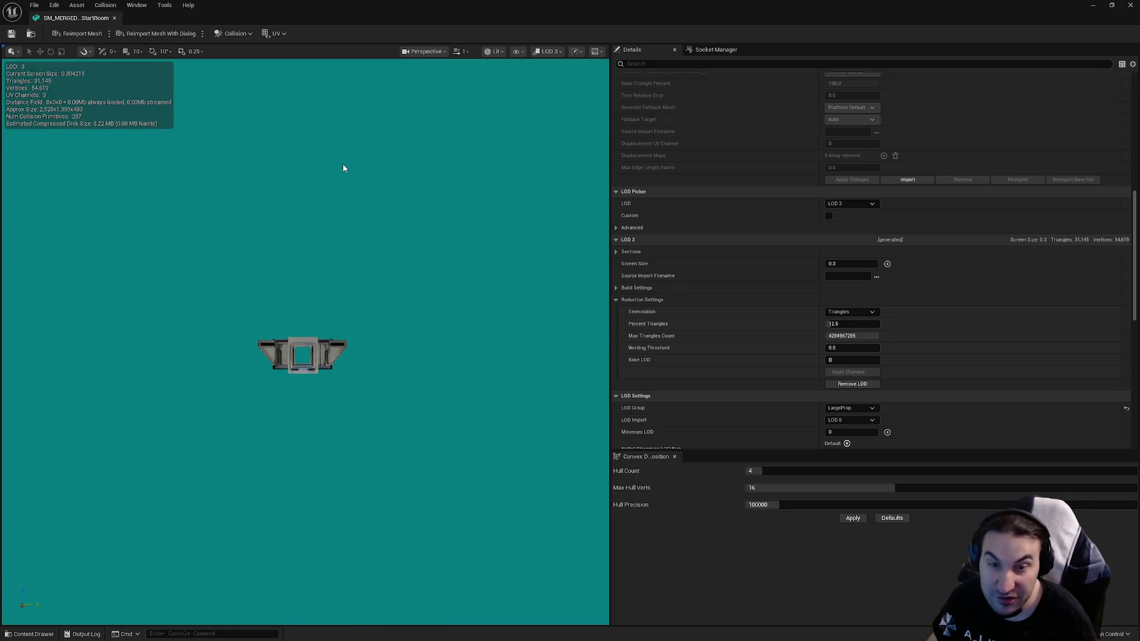
pyautogui.hotkey('ctrl', 's')
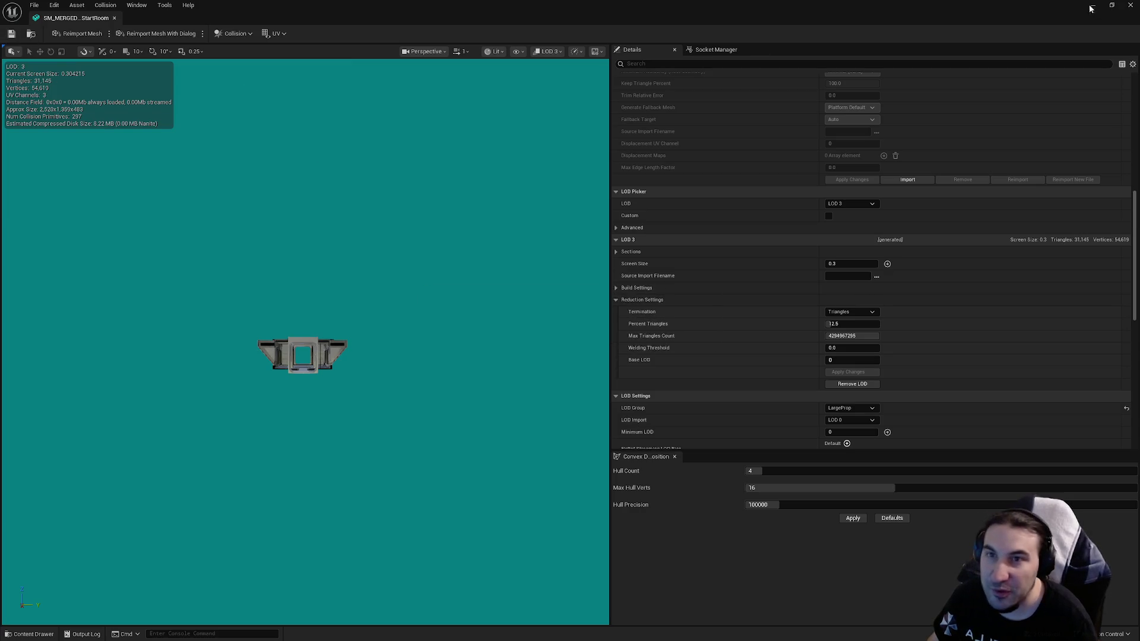
pyautogui.click(1127, 5)
pyautogui.click(208, 482)
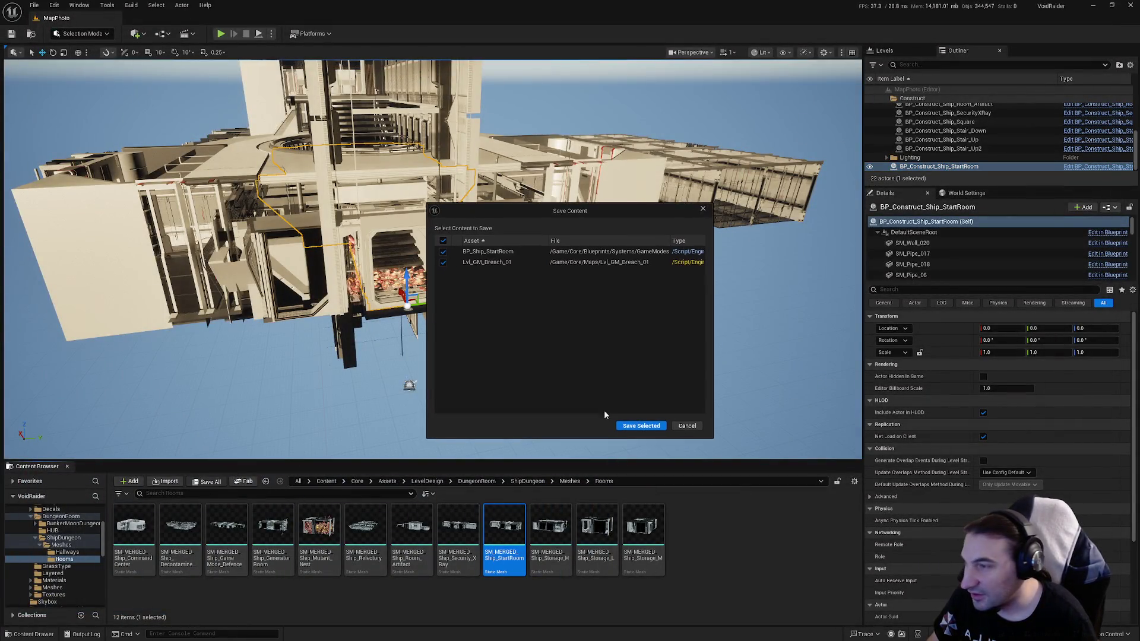
pyautogui.click(645, 430)
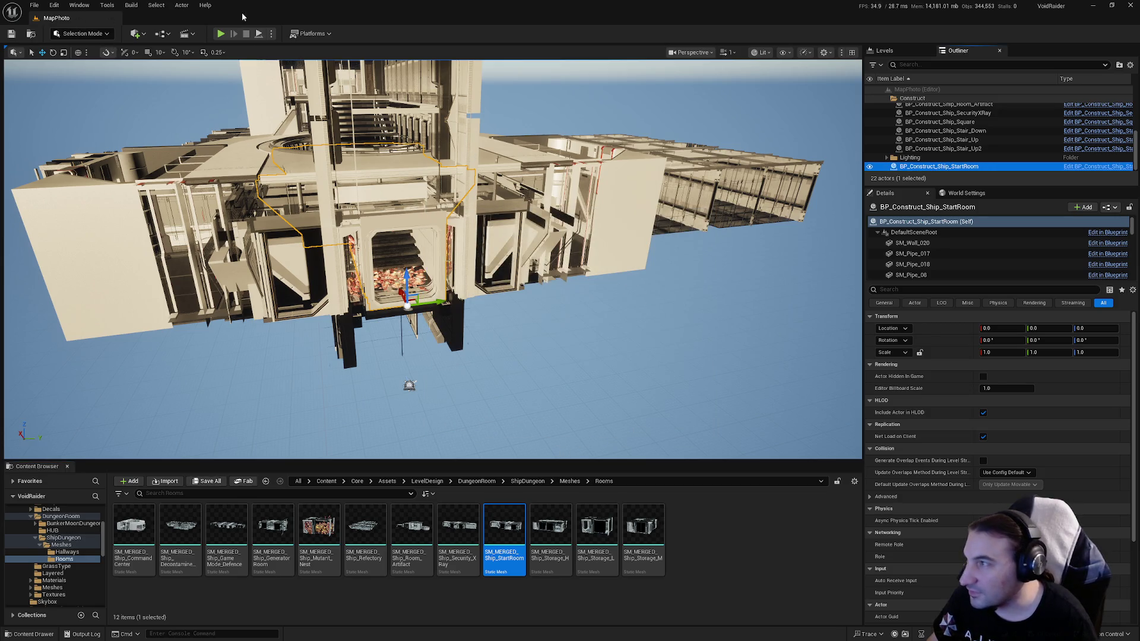
pyautogui.moveTo(415, 238)
pyautogui.mouseDown()
pyautogui.moveTo(451, 232)
pyautogui.moveTo(410, 237)
pyautogui.moveTo(401, 258)
pyautogui.moveTo(505, 179)
pyautogui.mouseUp()
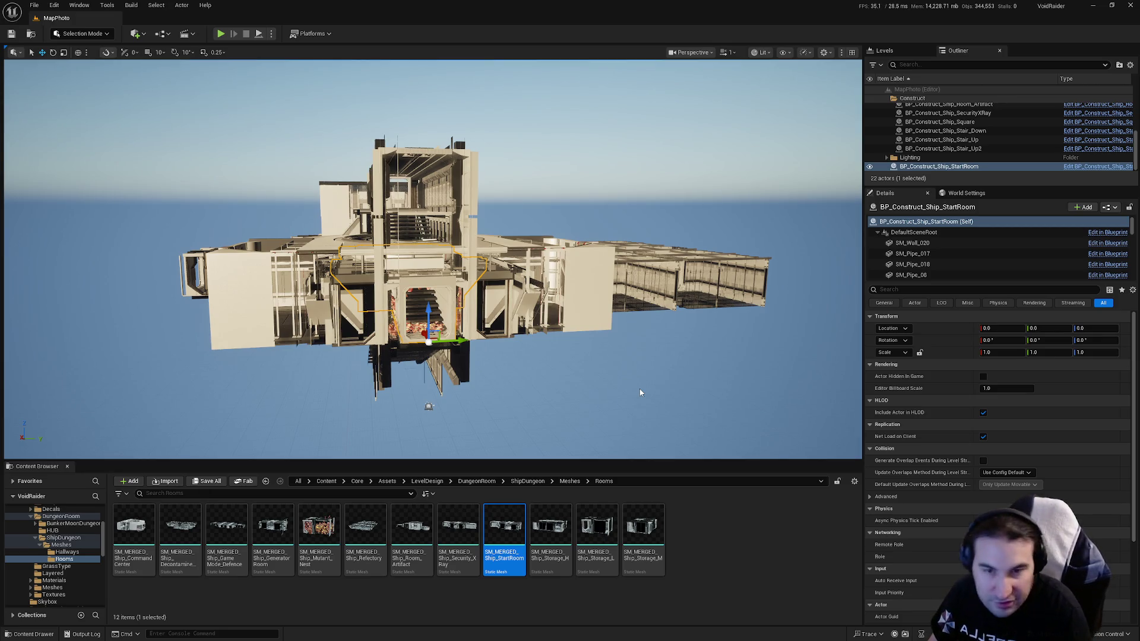
pyautogui.press('pageup')
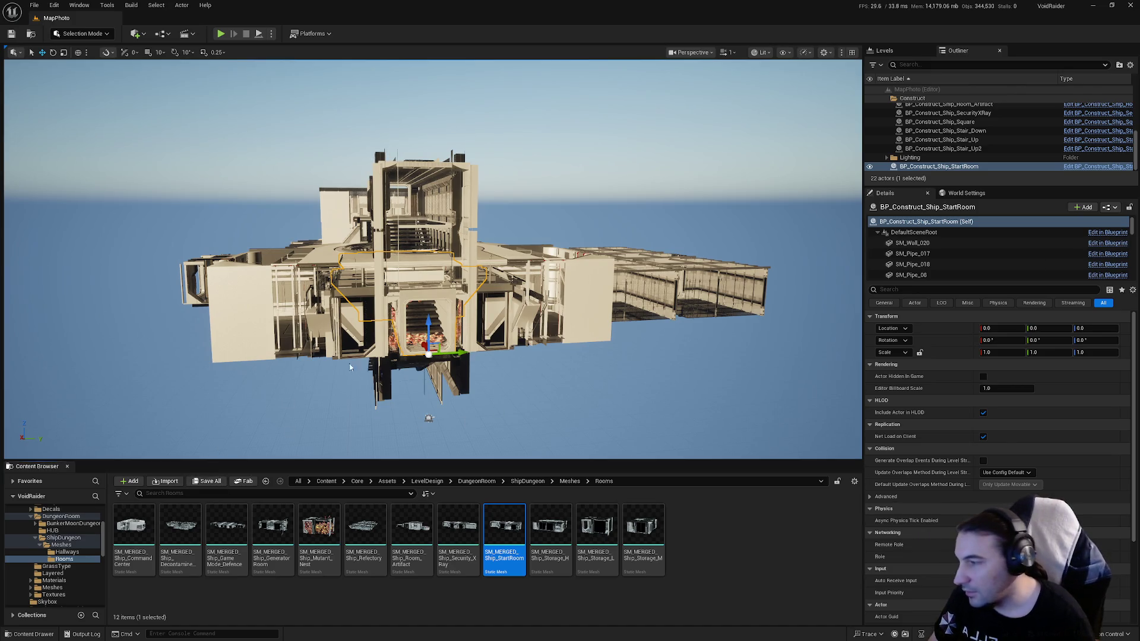
pyautogui.moveTo(349, 364)
pyautogui.mouseDown()
pyautogui.moveTo(372, 350)
pyautogui.moveTo(365, 382)
pyautogui.mouseUp()
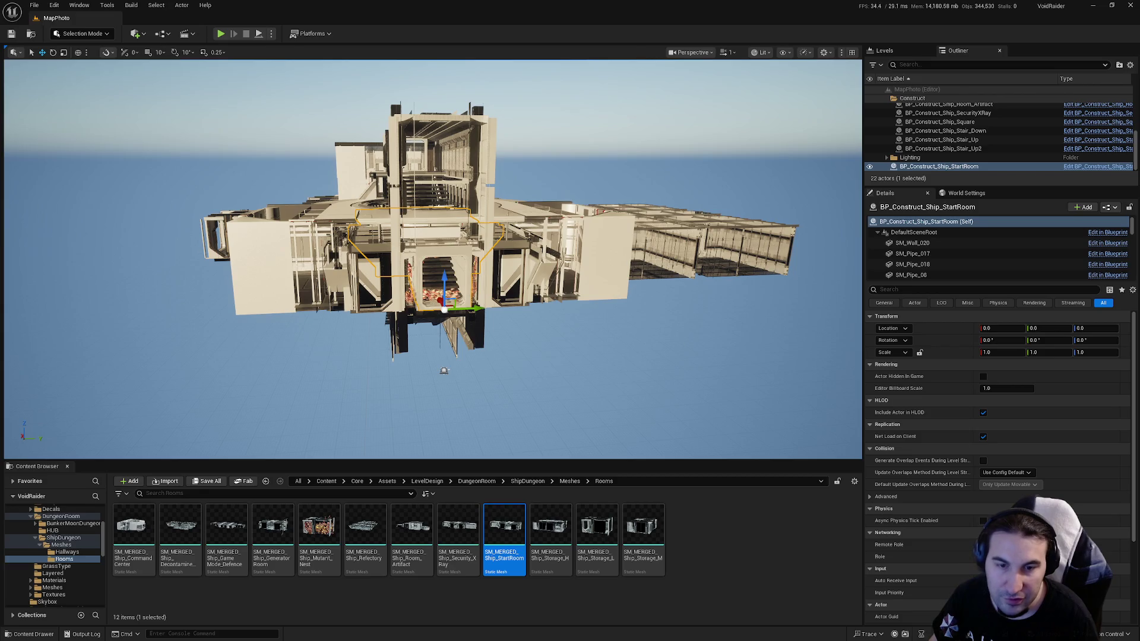
pyautogui.scroll(10, 432, 260)
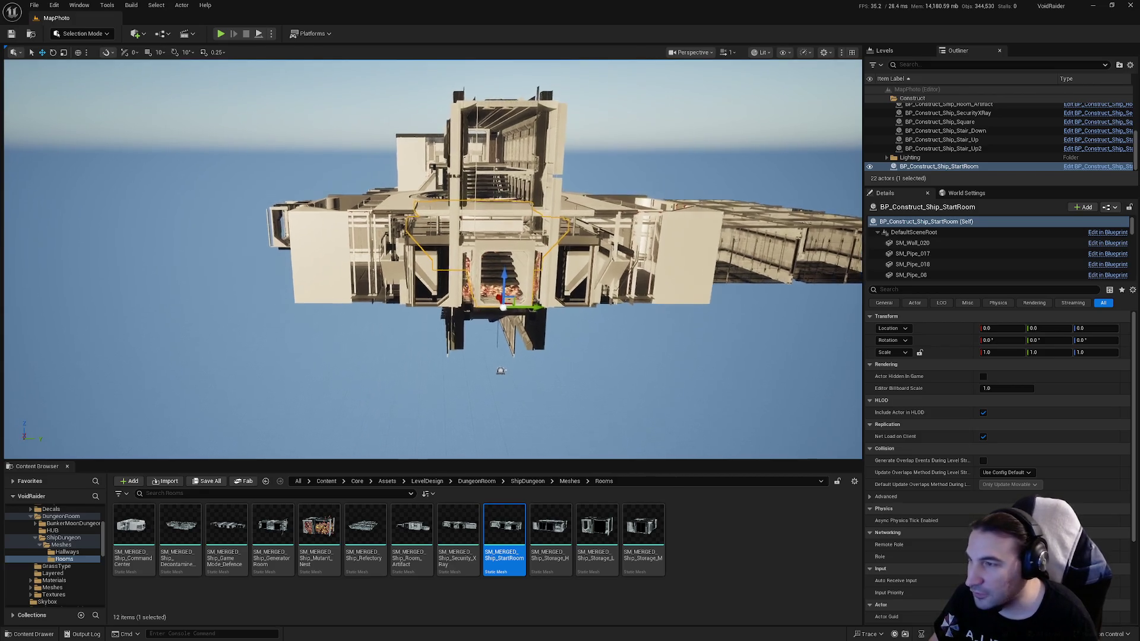
pyautogui.scroll(-10, 433, 260)
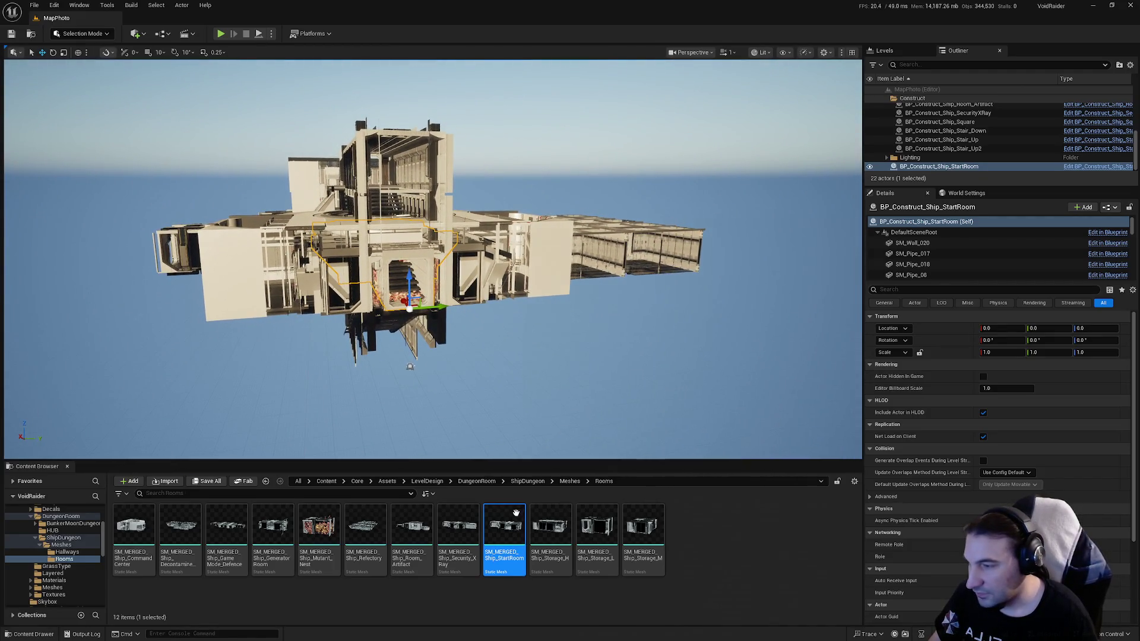
pyautogui.doubleClick(508, 526)
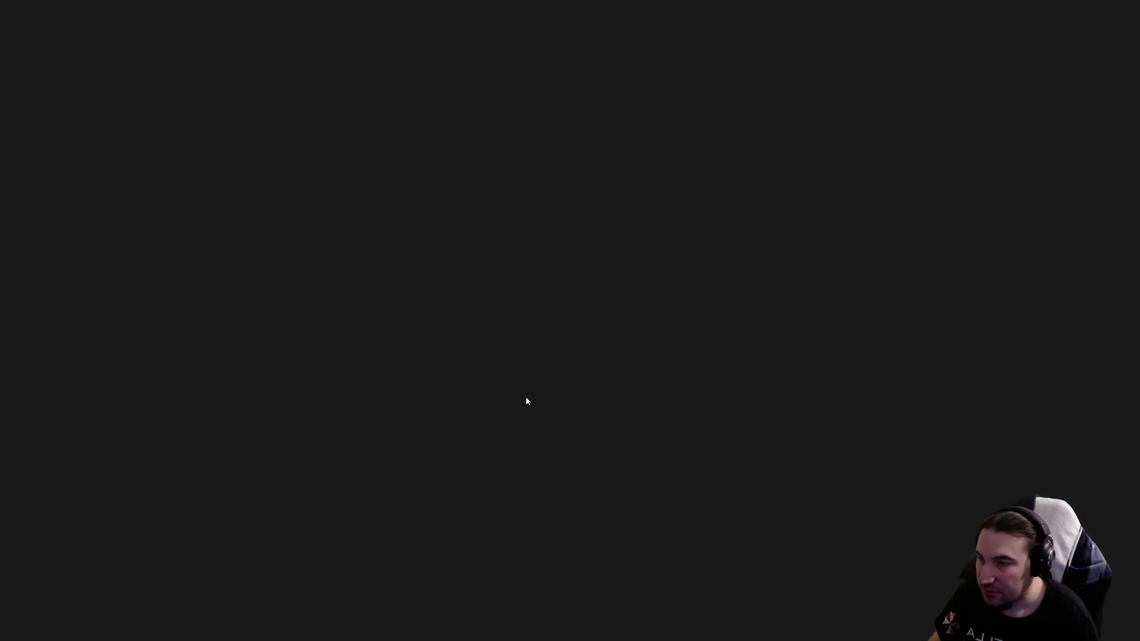
# Step: Preview the merged StartRoom mesh at LOD 3 in the LOD Picker
pyautogui.scroll(-10, 818, 278)
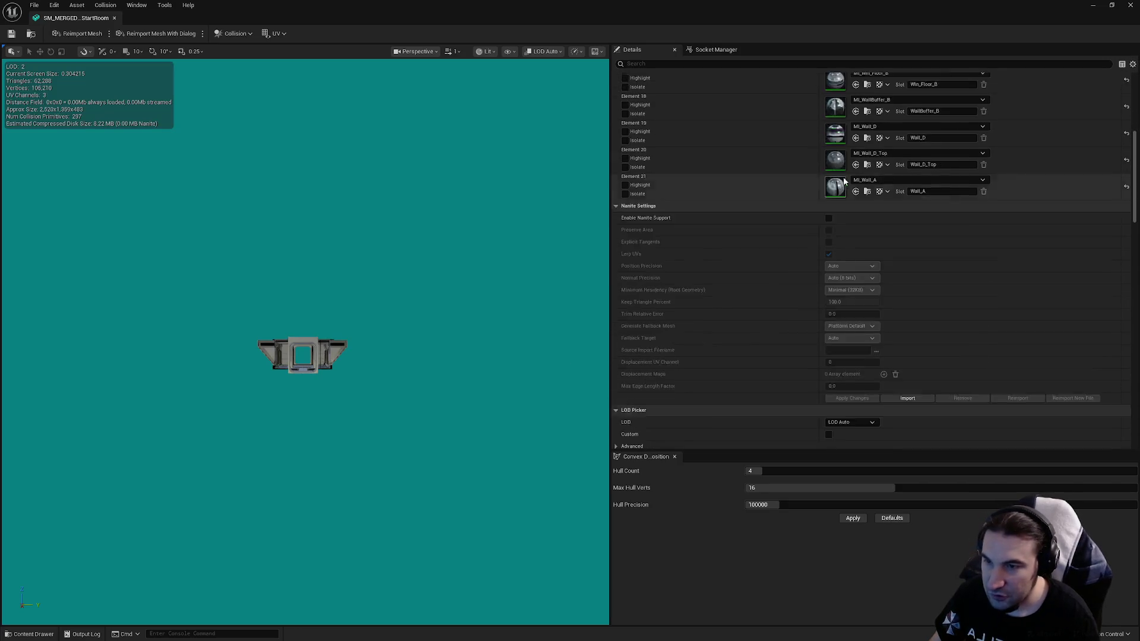
pyautogui.scroll(-5, 844, 182)
pyautogui.click(851, 195)
pyautogui.click(853, 237)
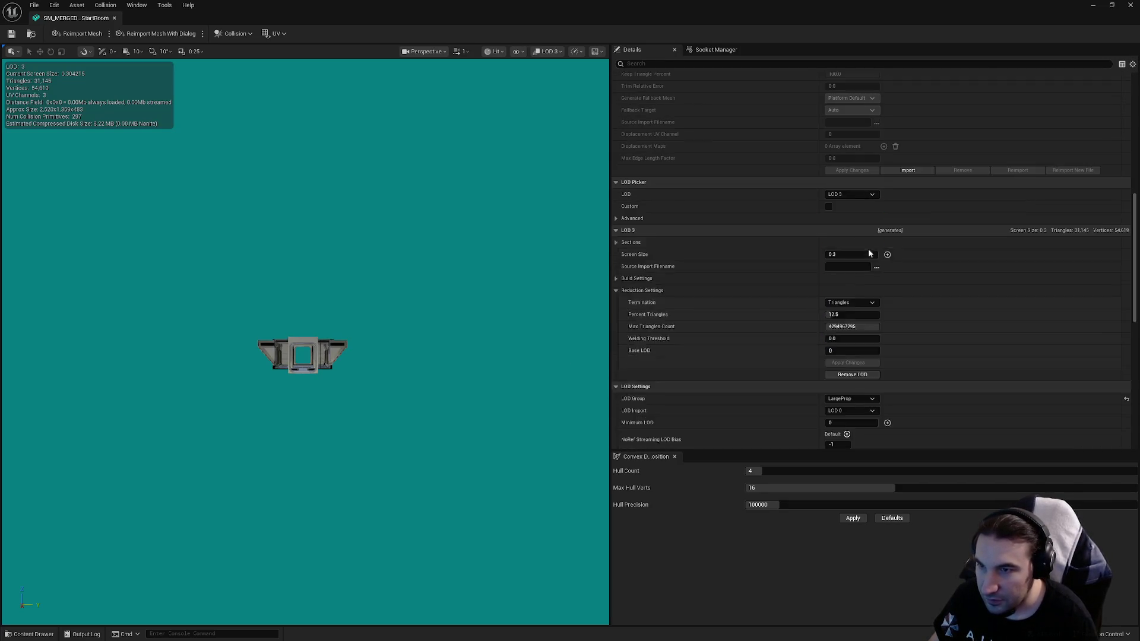
pyautogui.scroll(-5, 869, 253)
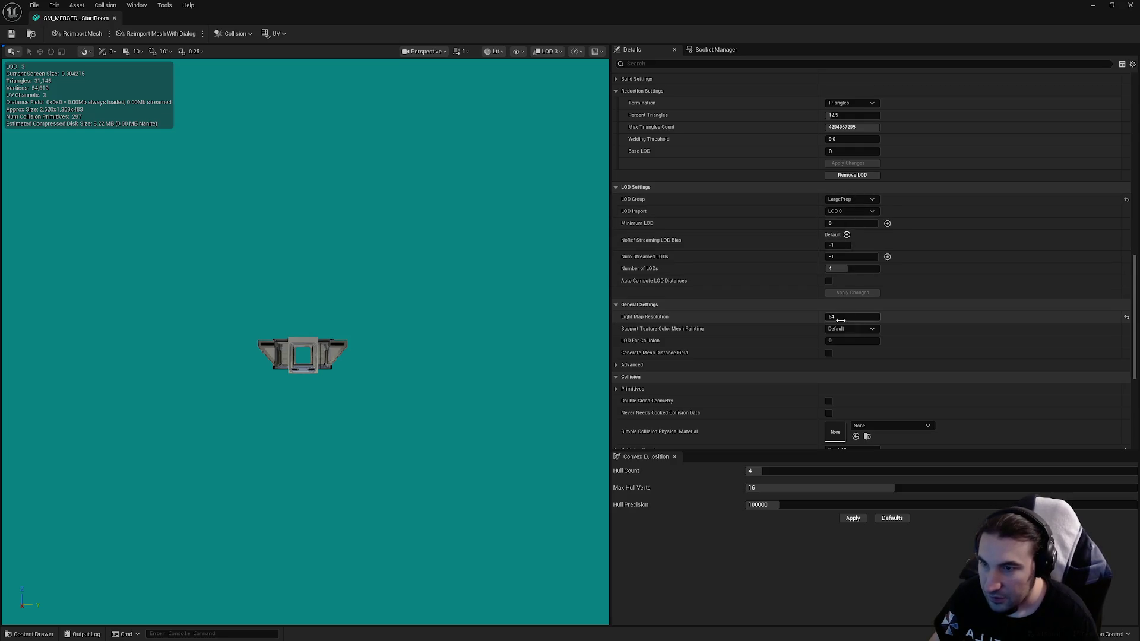
pyautogui.scroll(4, 873, 326)
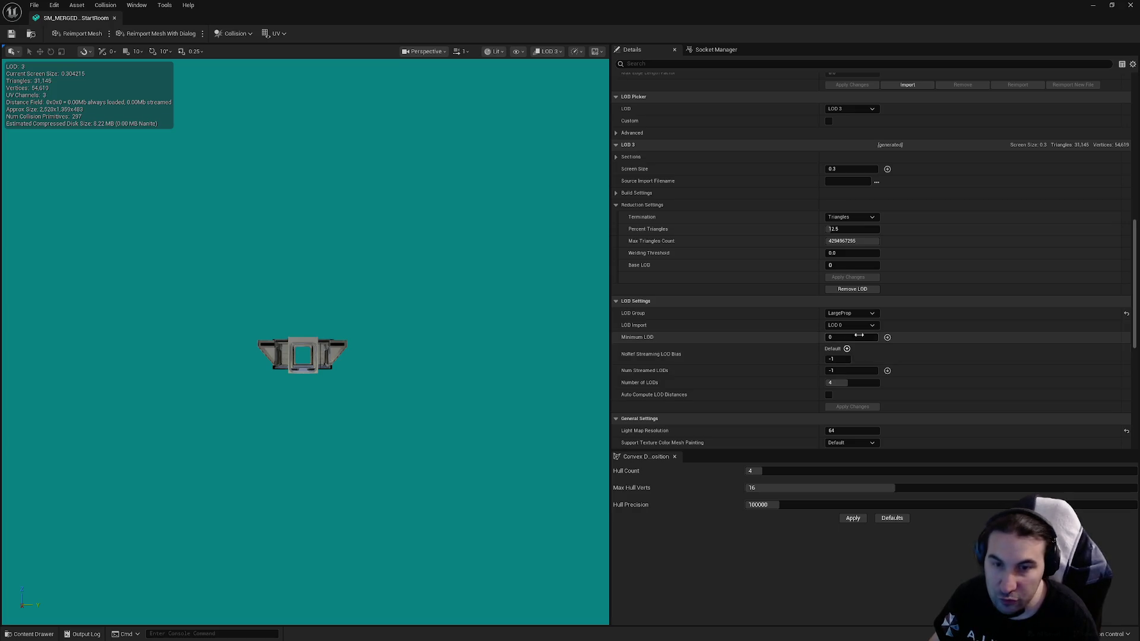
pyautogui.scroll(-8, 906, 343)
pyautogui.scroll(6, 896, 338)
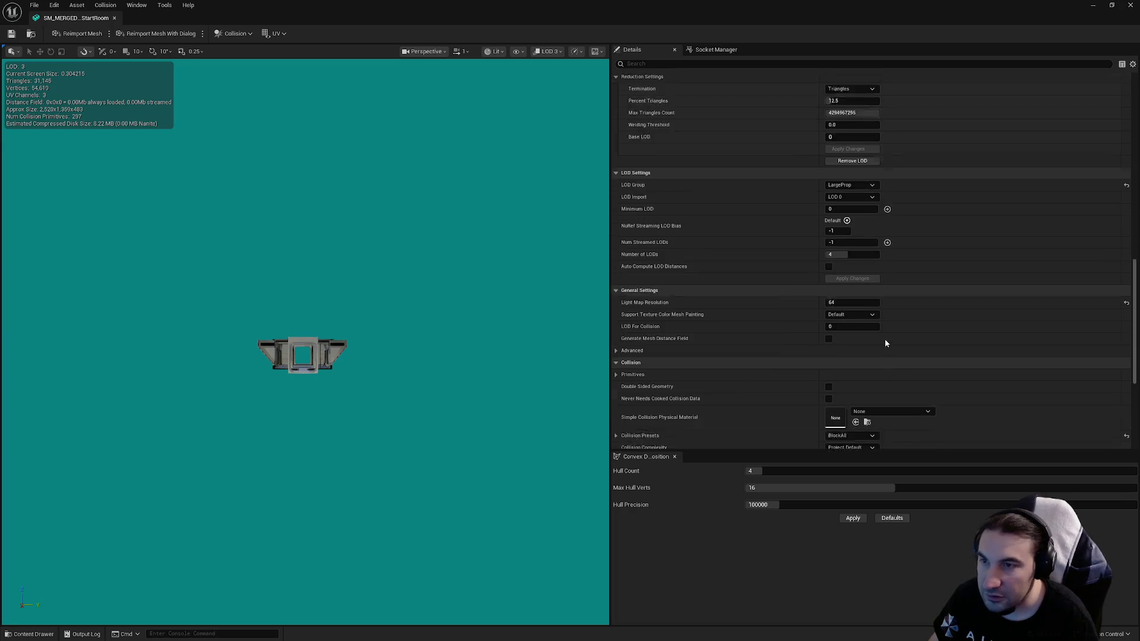
# Step: Reduce LOD 3 to 1.0 percent triangles and apply the changes
pyautogui.click(845, 186)
pyautogui.write('1')
pyautogui.press('Return')
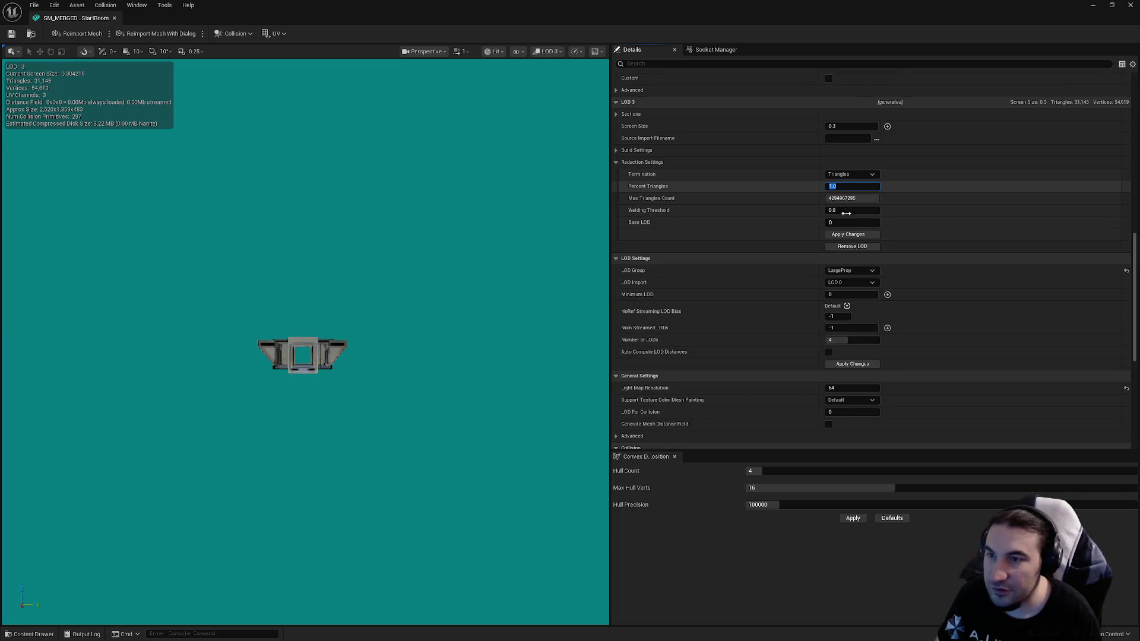
pyautogui.click(827, 231)
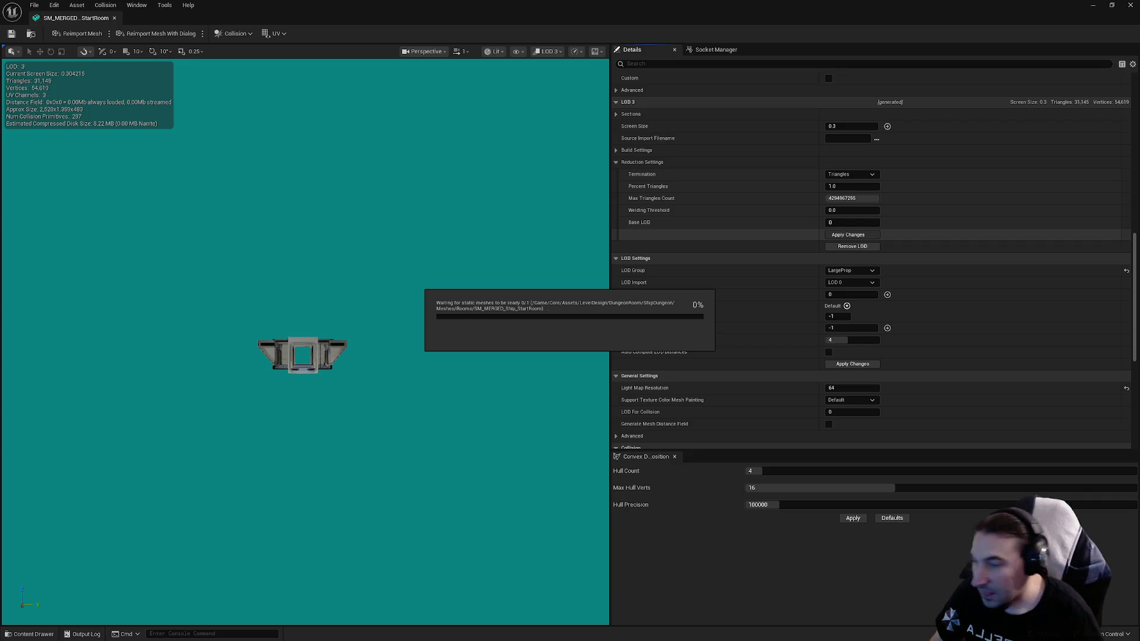
pyautogui.press('super')
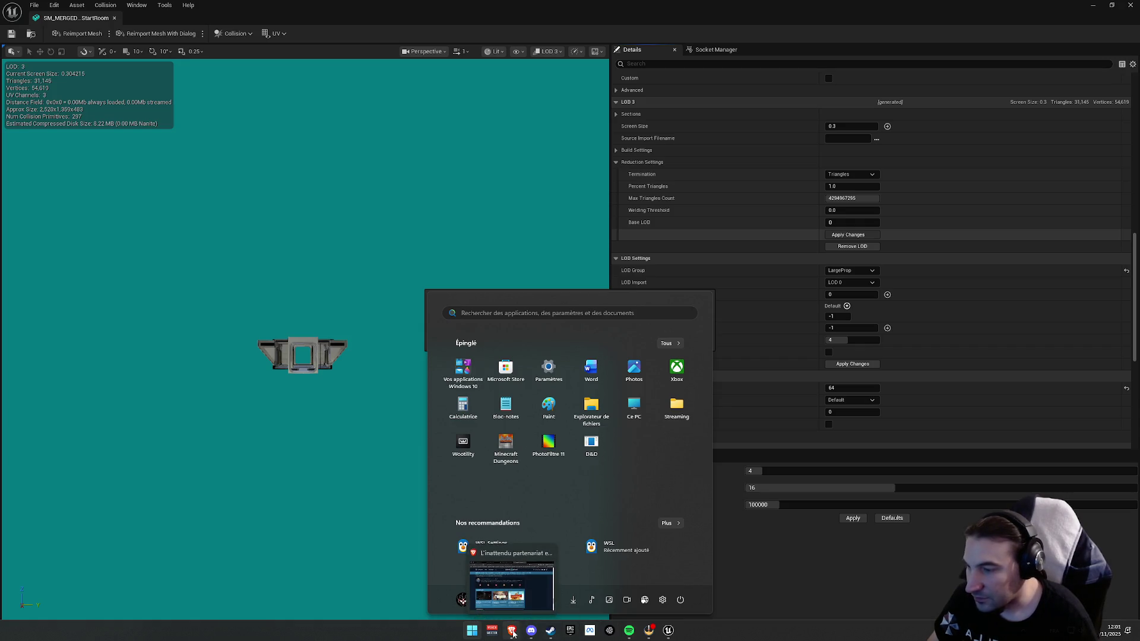
pyautogui.press('Escape')
pyautogui.press('super')
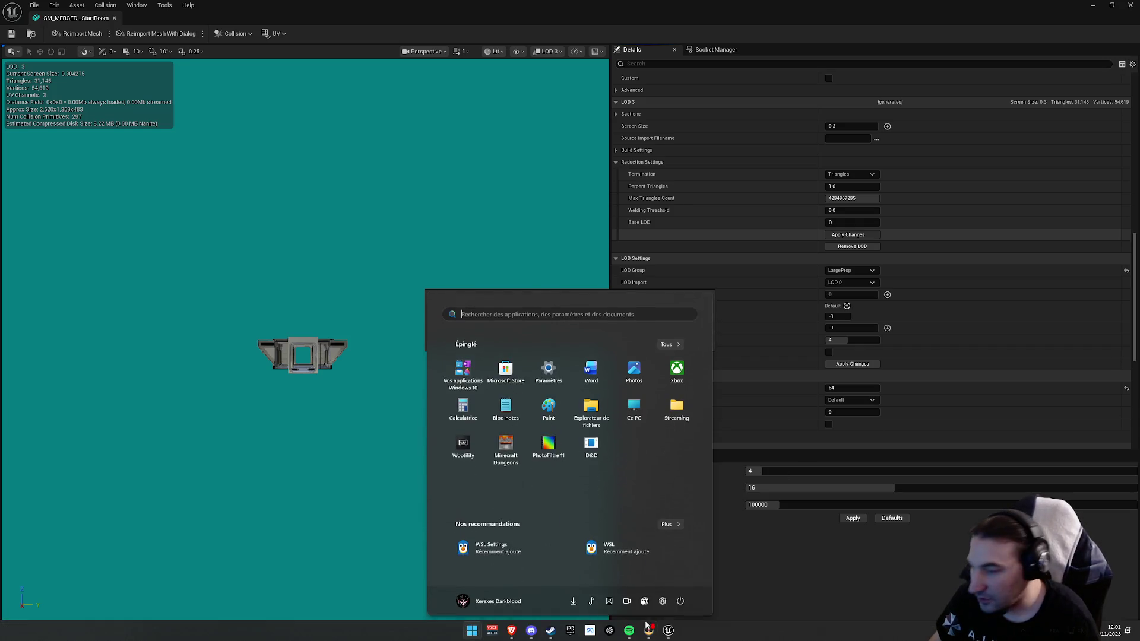
pyautogui.press('Escape')
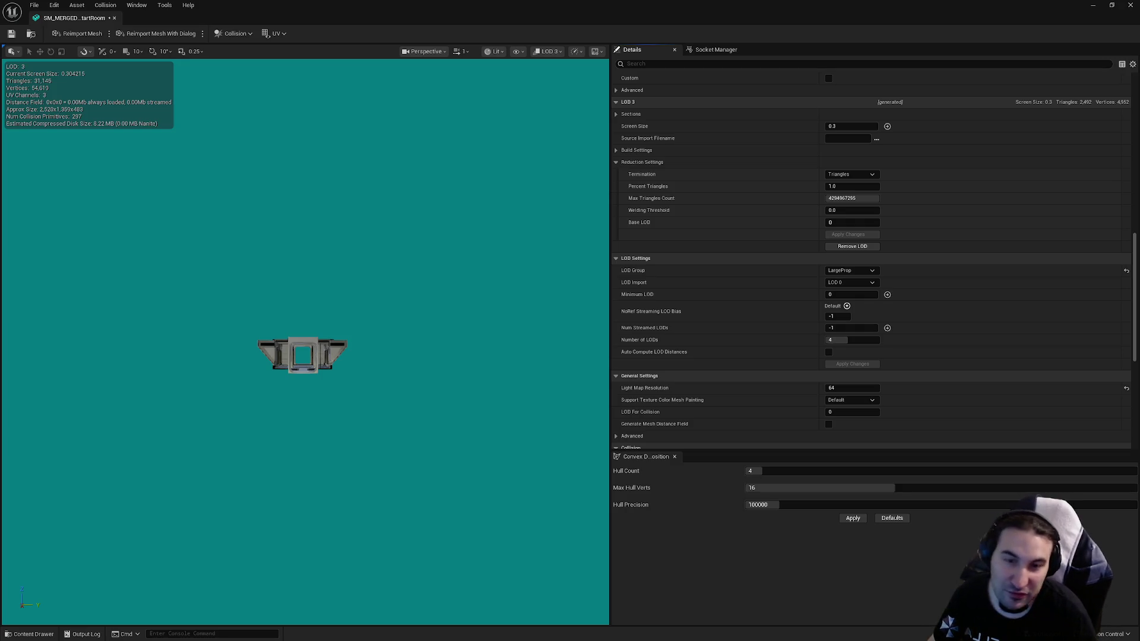
# Step: Save the StartRoom mesh with LOD 3 at 2,402 triangles, review its LOD settings, and return to the level
pyautogui.click(12, 36)
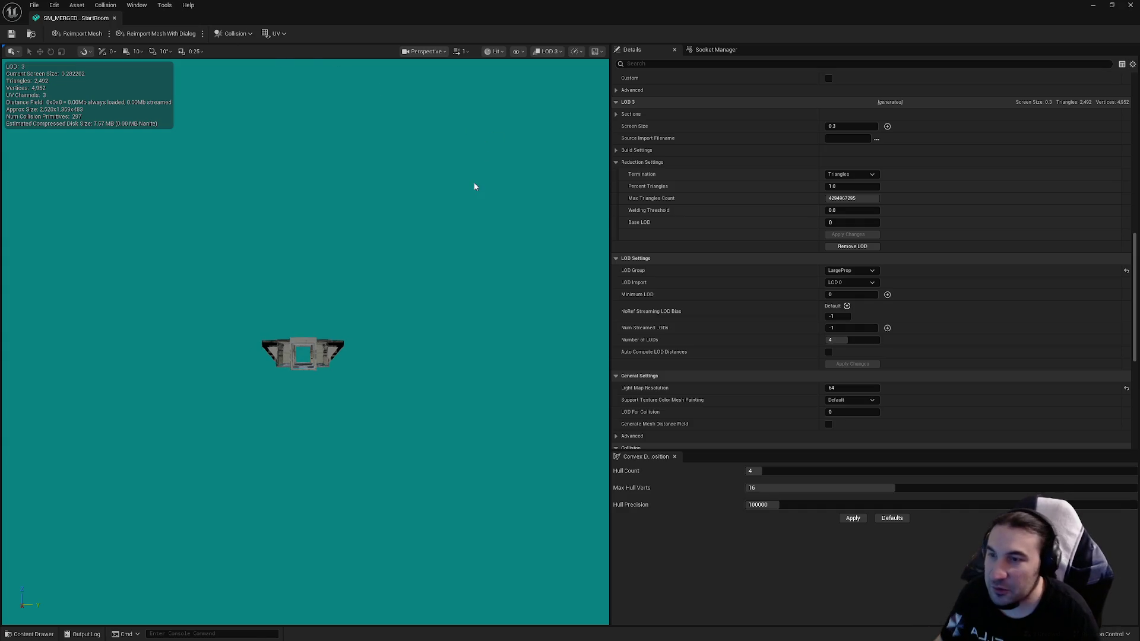
pyautogui.scroll(-5, 738, 273)
pyautogui.scroll(15, 739, 271)
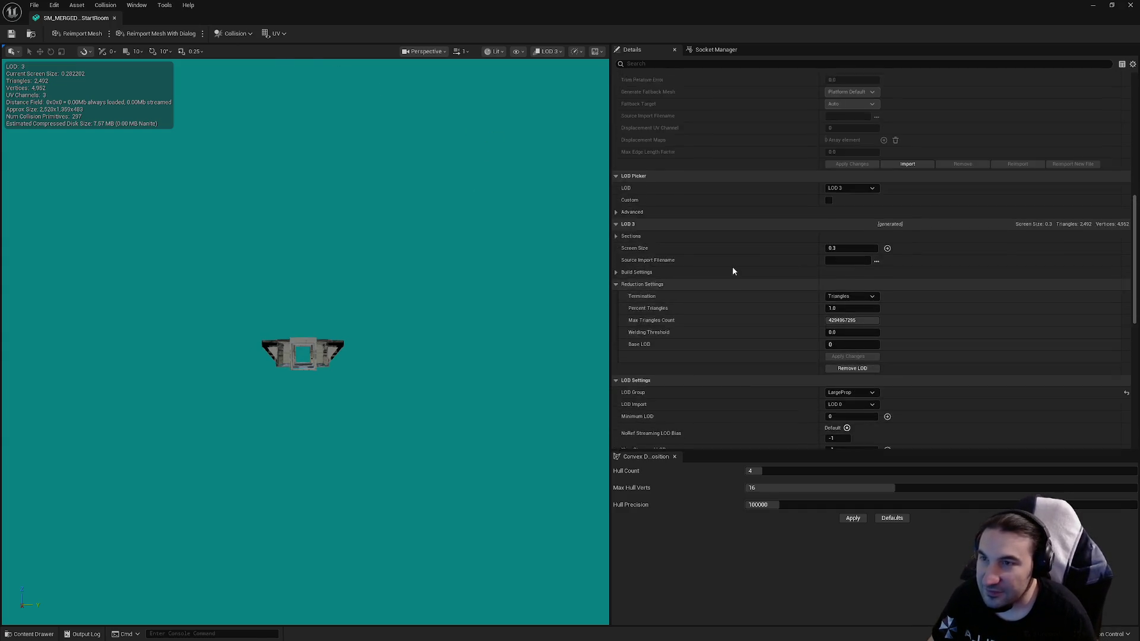
pyautogui.scroll(-10, 731, 278)
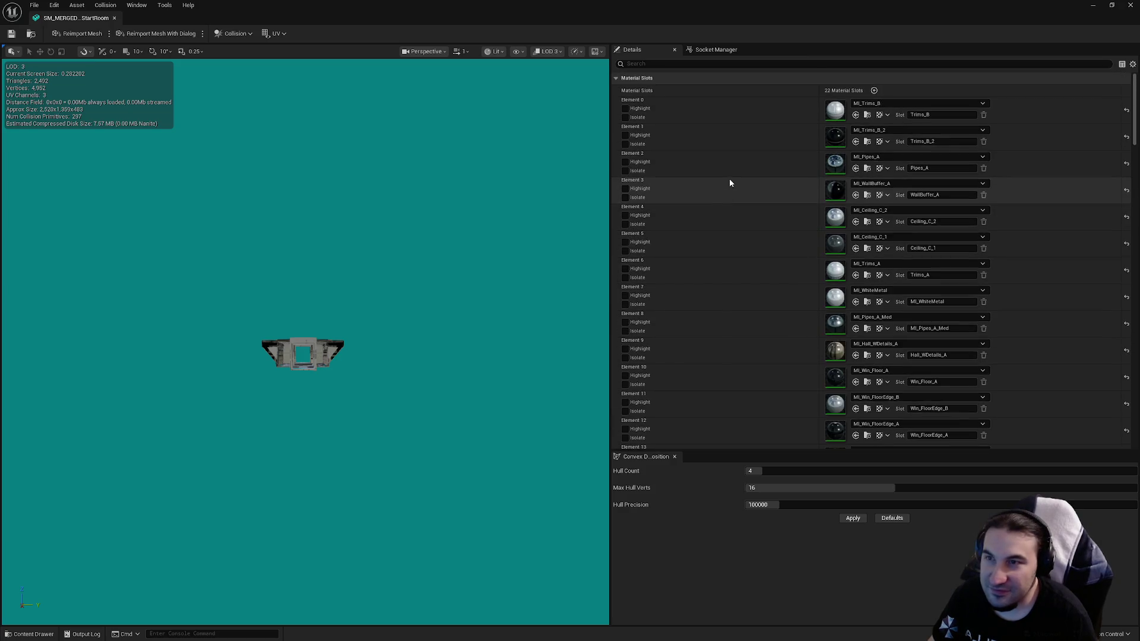
pyautogui.scroll(-5, 777, 162)
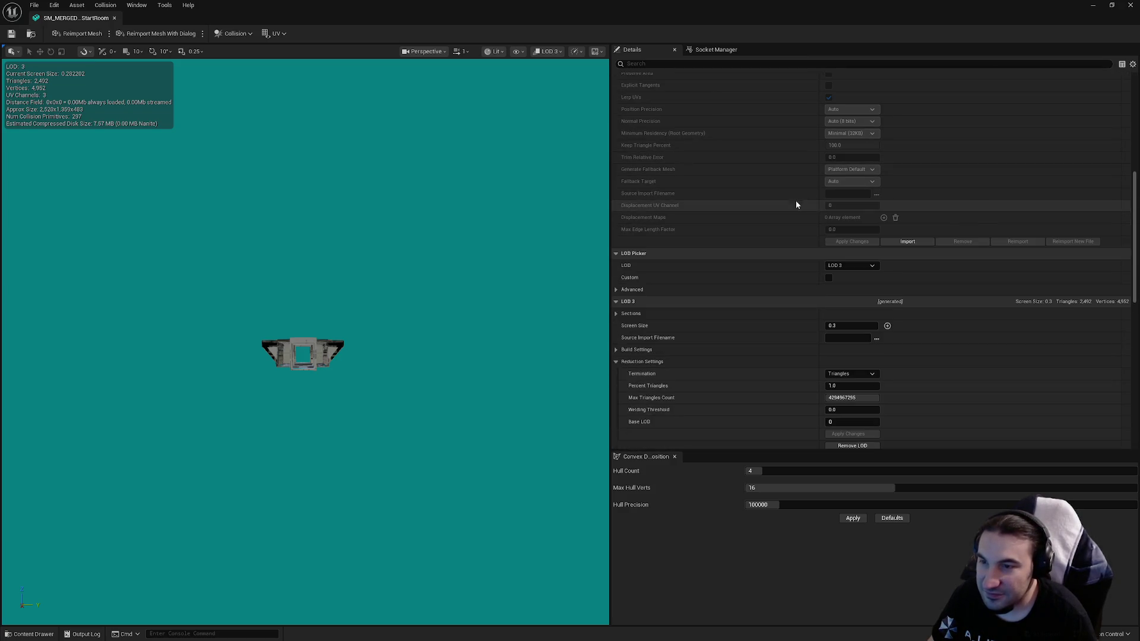
pyautogui.click(1093, 9)
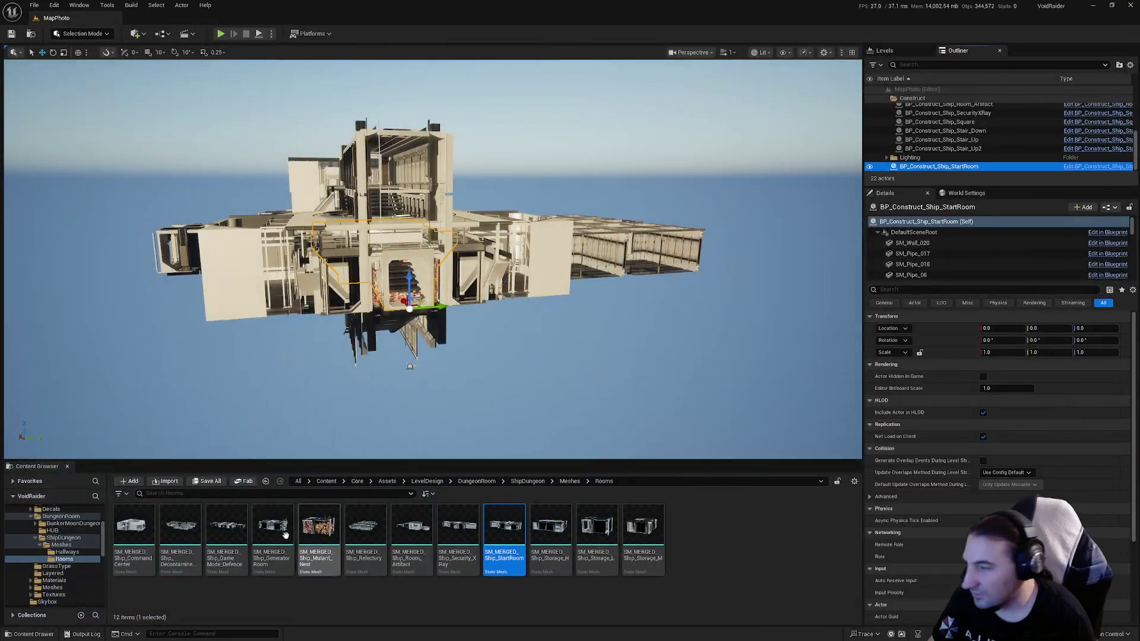
# Step: Save all pending unsaved assets
pyautogui.click(206, 482)
pyautogui.click(641, 426)
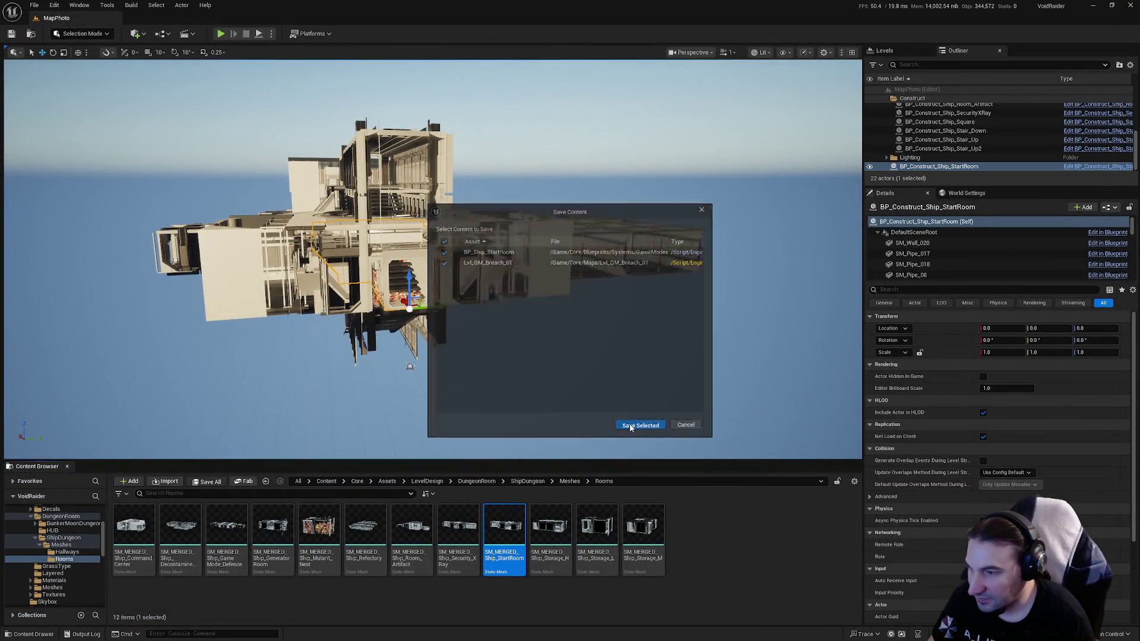
pyautogui.press('super')
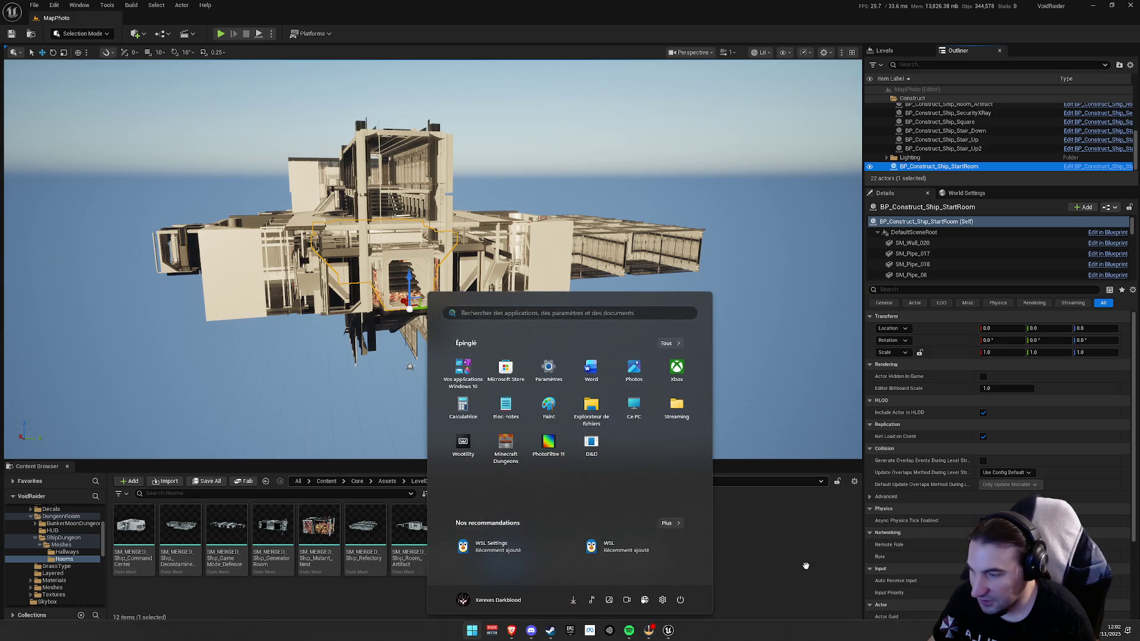
pyautogui.click(356, 594)
# Step: Open the BP_Construct_Ship_Storage_H Blueprint from the ship rooms Blueprint folder
pyautogui.scroll(-10, 29, 566)
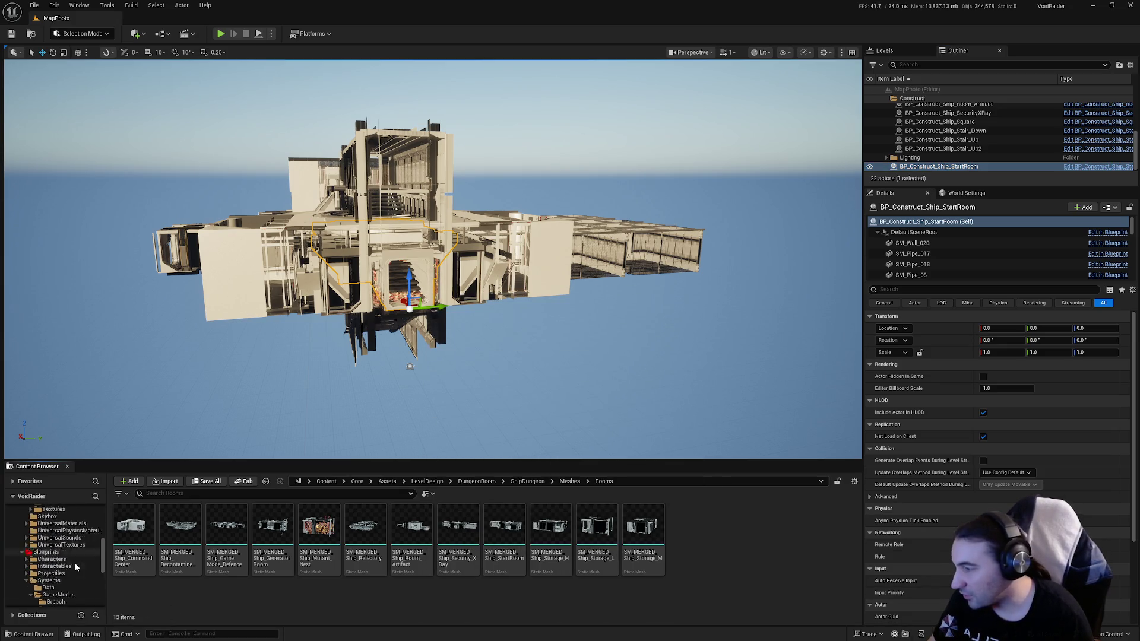
pyautogui.click(77, 574)
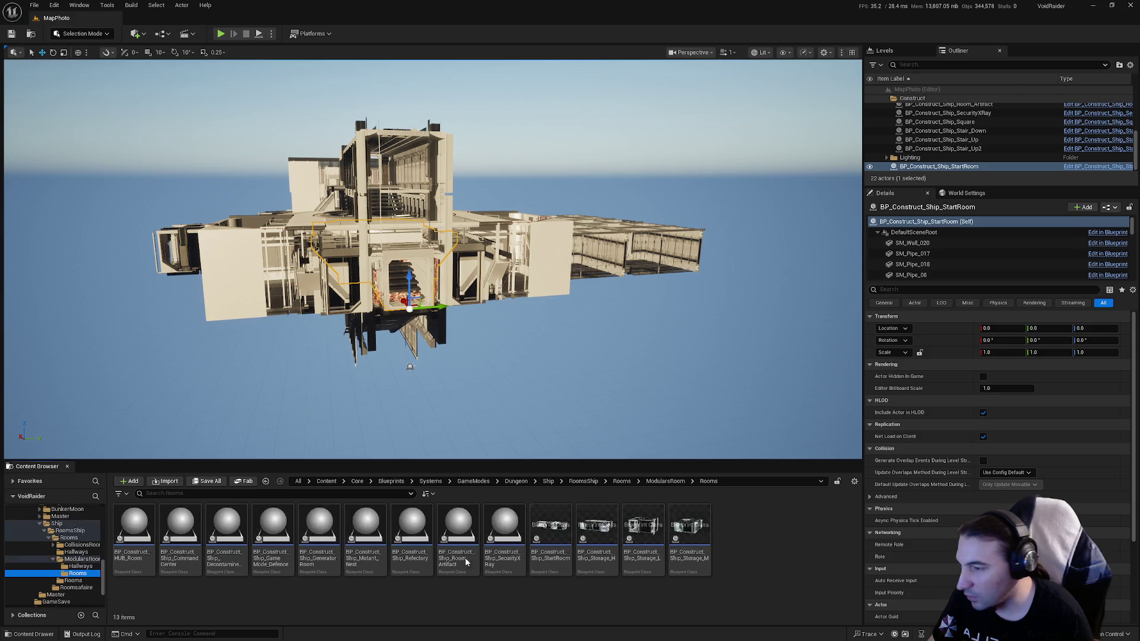
pyautogui.doubleClick(597, 526)
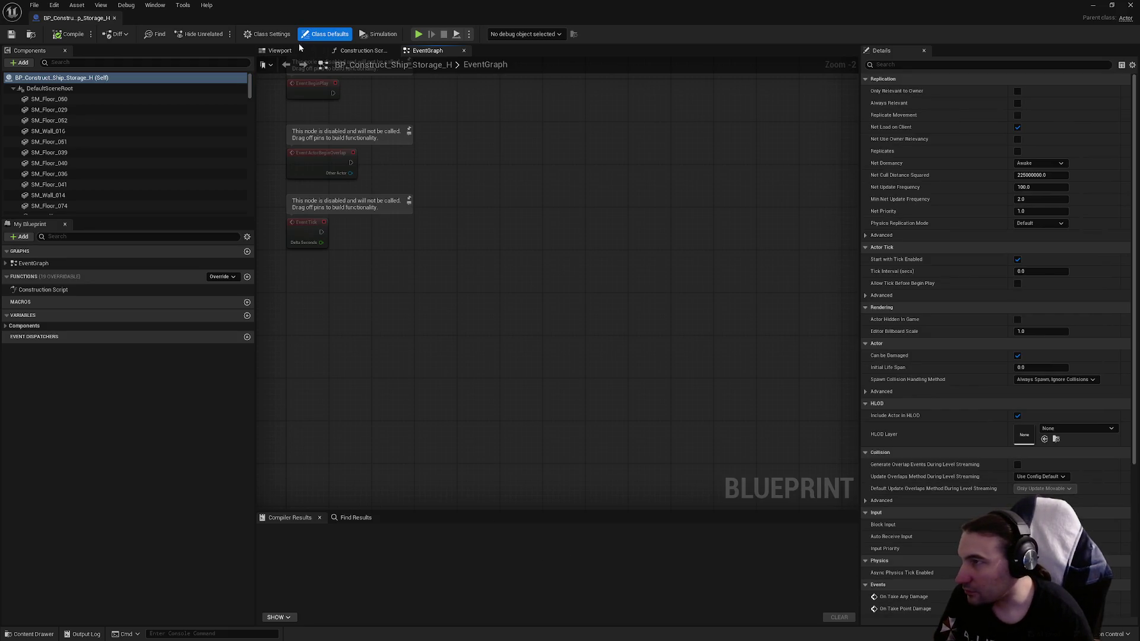
# Step: Delete the door pipe component from the Storage_H doorway and compile the Blueprint
pyautogui.click(281, 50)
pyautogui.moveTo(557, 357)
pyautogui.mouseDown()
pyautogui.moveTo(541, 261)
pyautogui.moveTo(539, 351)
pyautogui.moveTo(534, 338)
pyautogui.mouseUp()
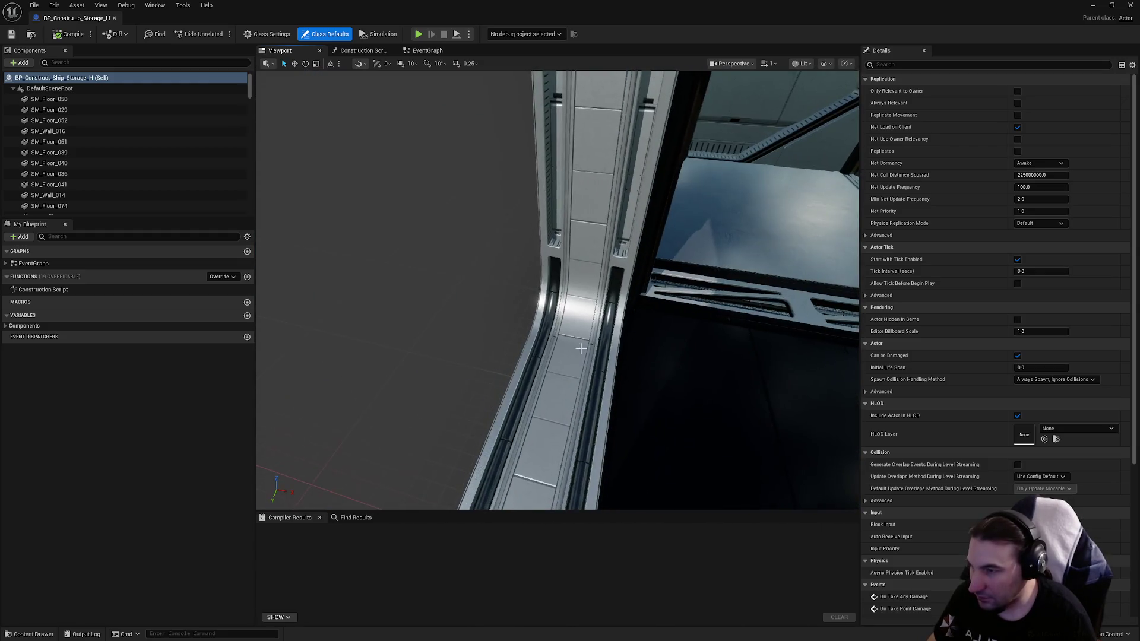
pyautogui.click(538, 372)
pyautogui.press('Delete')
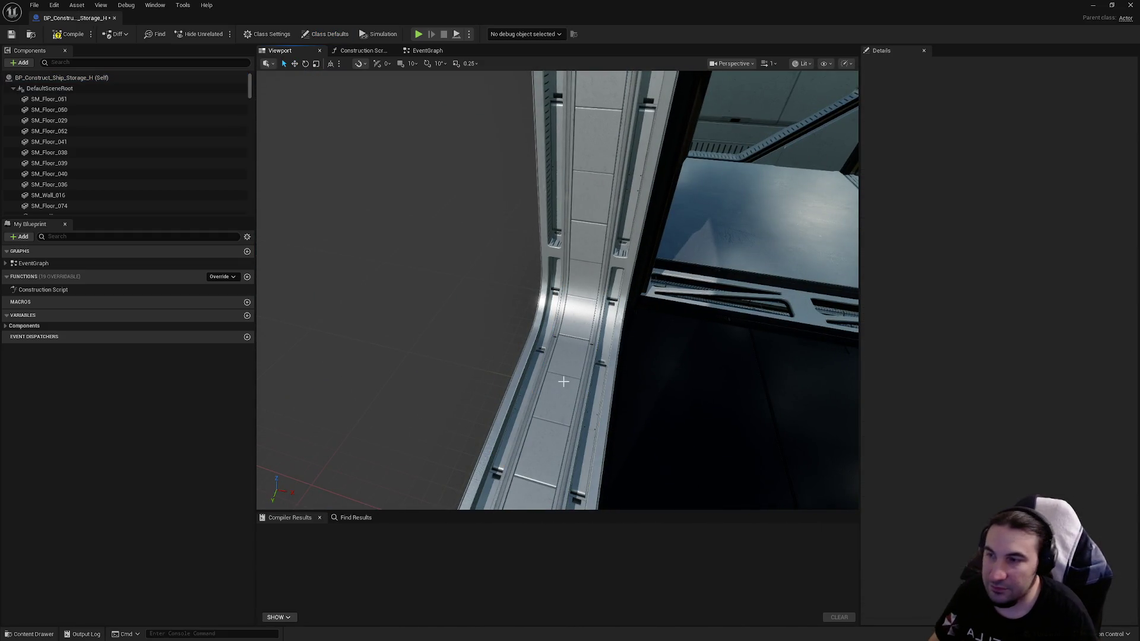
pyautogui.click(563, 382)
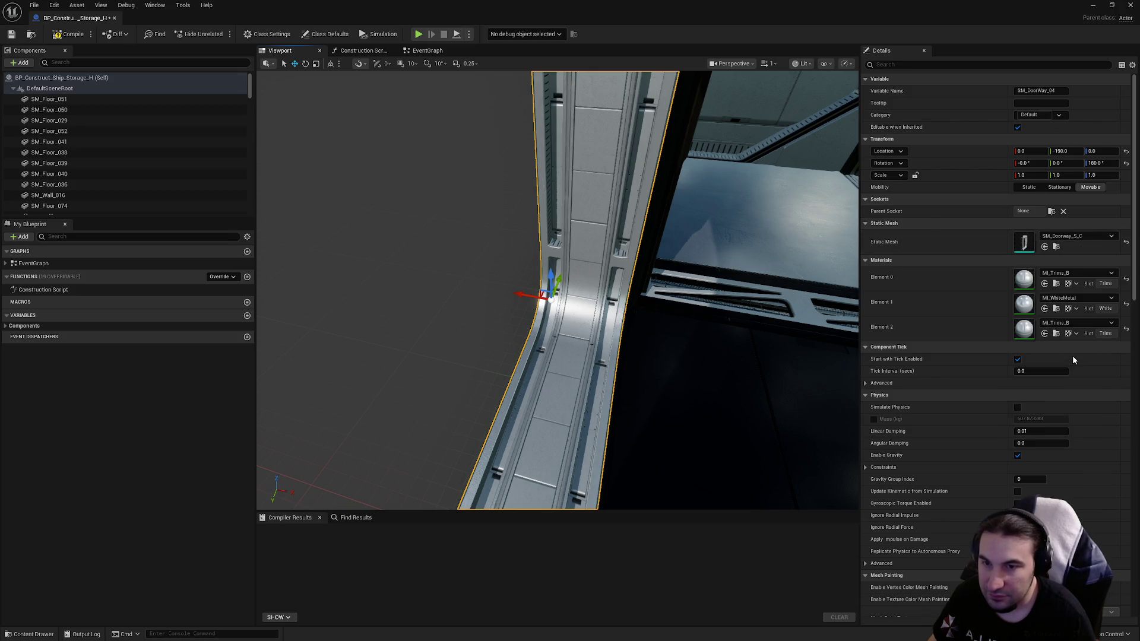
pyautogui.click(11, 34)
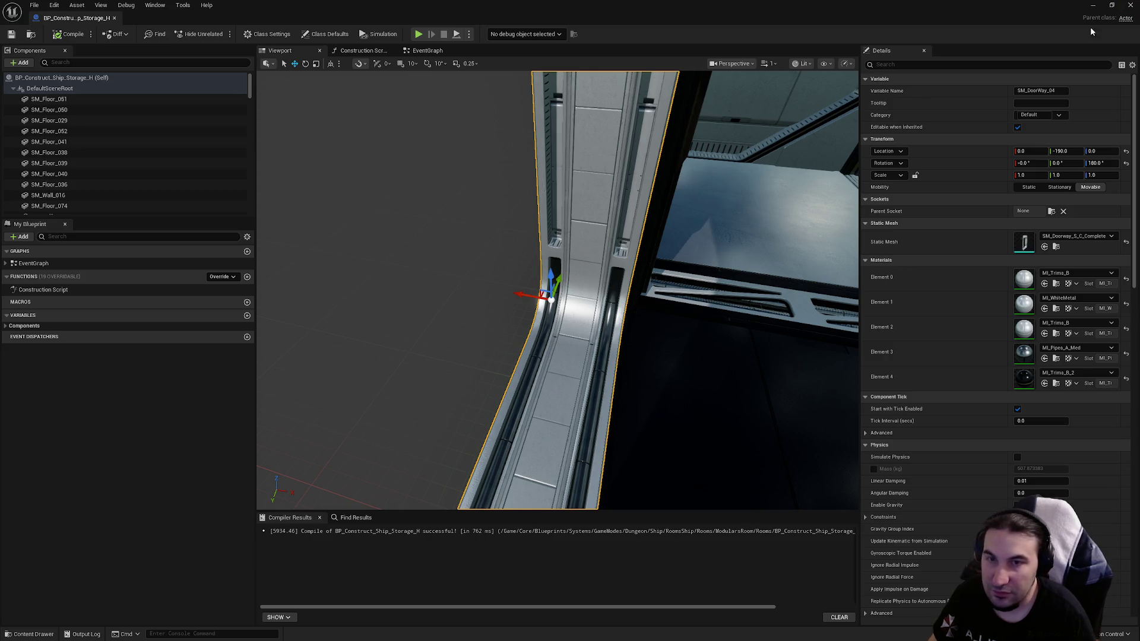
pyautogui.click(1130, 5)
# Step: Place the Storage_H room in the level at location 0, 0, 0
pyautogui.moveTo(601, 349); pyautogui.dragTo(593, 349)
pyautogui.press('f')
pyautogui.click(1004, 328)
pyautogui.write('0')
pyautogui.press('Tab')
pyautogui.write('0')
pyautogui.press('Return')
pyautogui.click(1090, 328)
pyautogui.write('0')
pyautogui.press('Return')
pyautogui.click(972, 159)
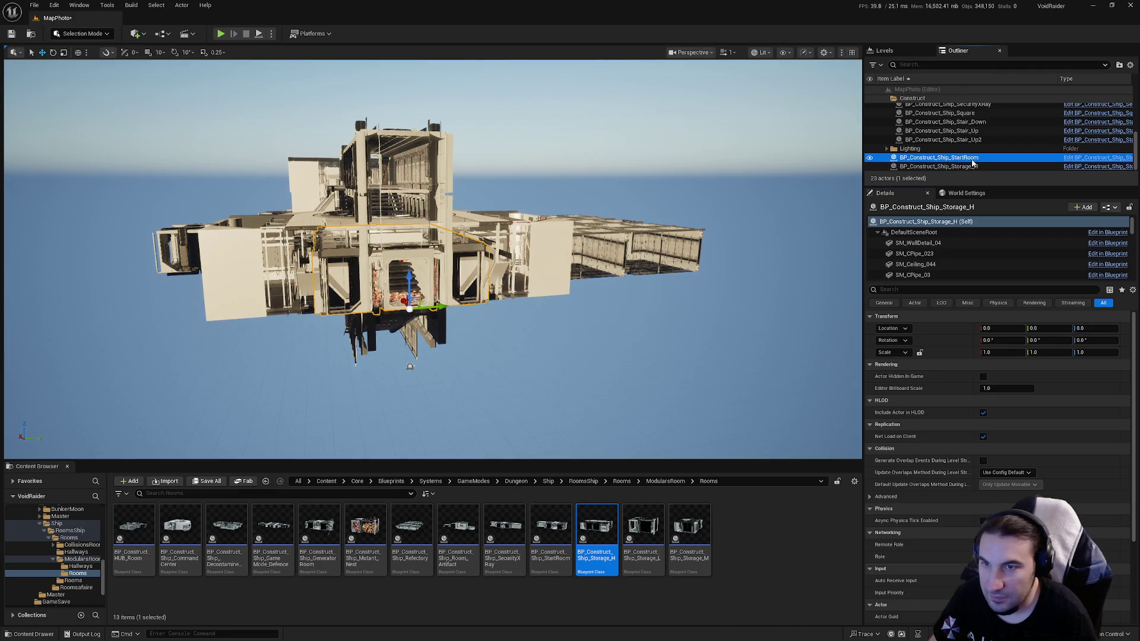
# Step: Move the StartRoom and Storage_H actors into the Construct folder in the Outliner
pyautogui.keyDown('ctrl'); pyautogui.click(973, 166); pyautogui.keyUp('ctrl')
pyautogui.moveTo(972, 166); pyautogui.dragTo(923, 102)
pyautogui.scroll(-5, 1005, 130)
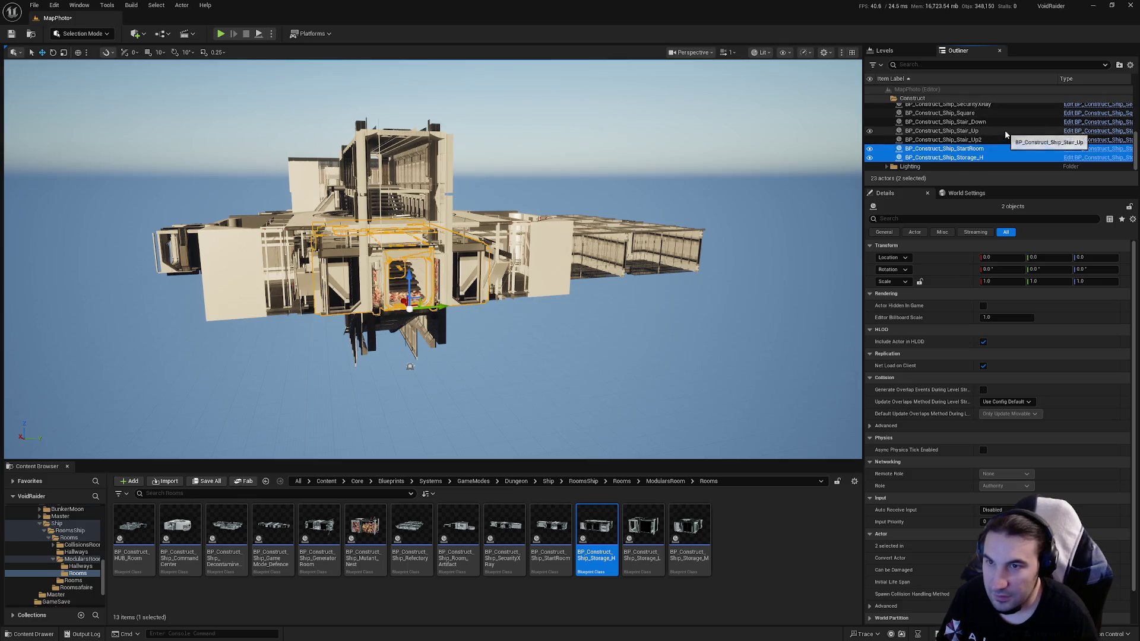
# Step: Select only BP_Construct_Ship_Storage_H and orbit the viewport to inspect it up close
pyautogui.click(974, 158)
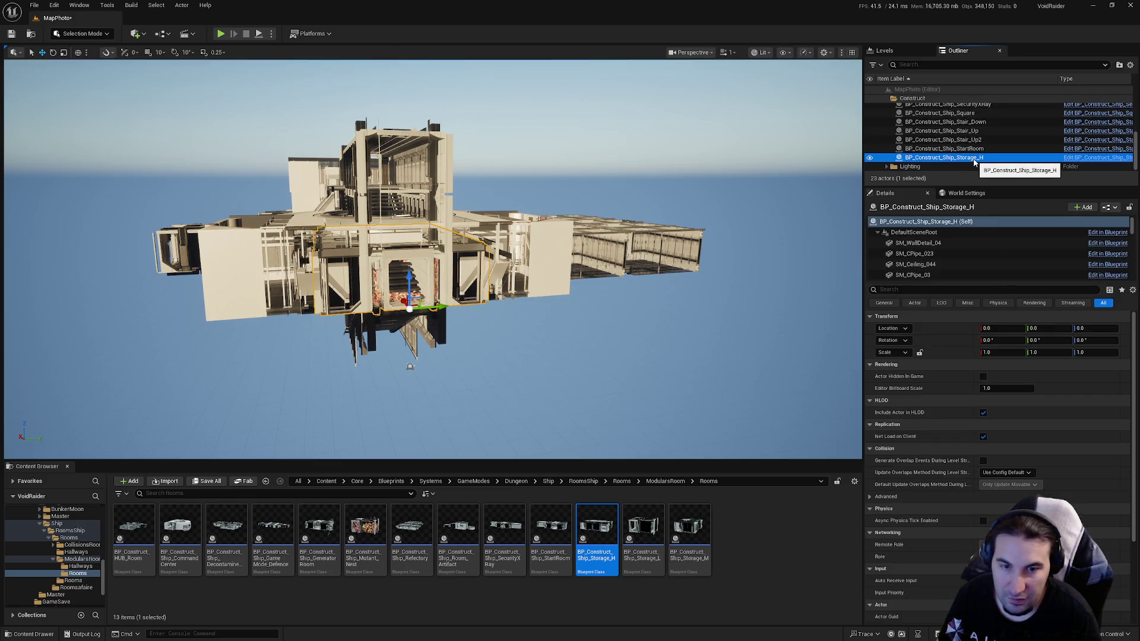
pyautogui.moveTo(493, 161)
pyautogui.mouseDown()
pyautogui.moveTo(474, 101)
pyautogui.moveTo(445, 70)
pyautogui.mouseUp()
pyautogui.moveTo(364, 211)
pyautogui.mouseDown()
pyautogui.moveTo(350, 211)
pyautogui.moveTo(364, 211)
pyautogui.mouseUp()
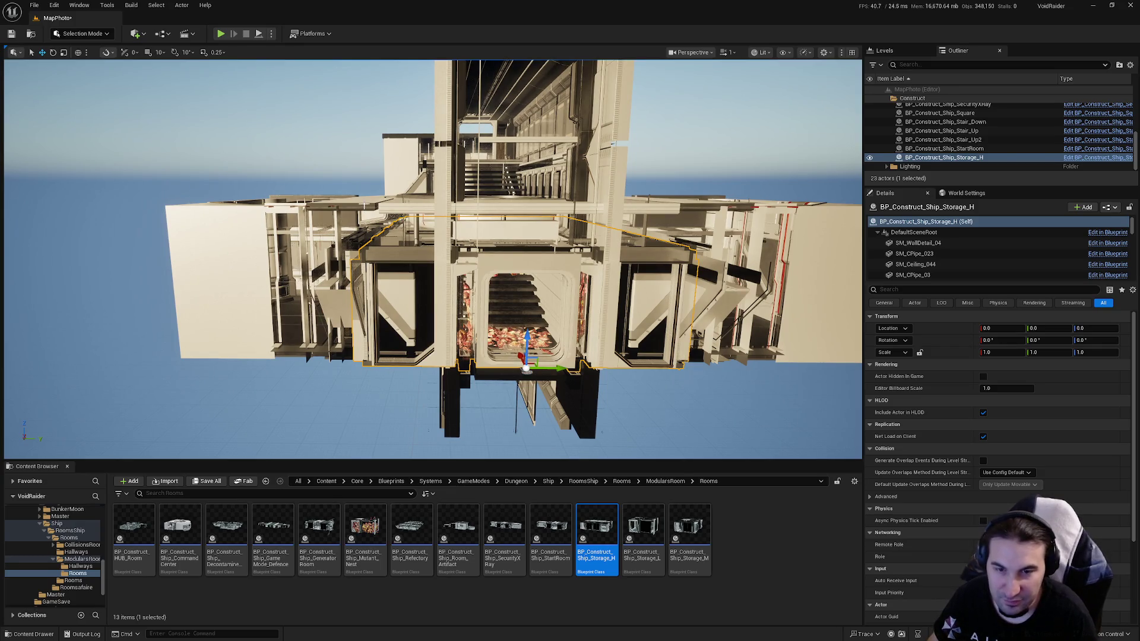
pyautogui.moveTo(583, 222); pyautogui.dragTo(537, 222)
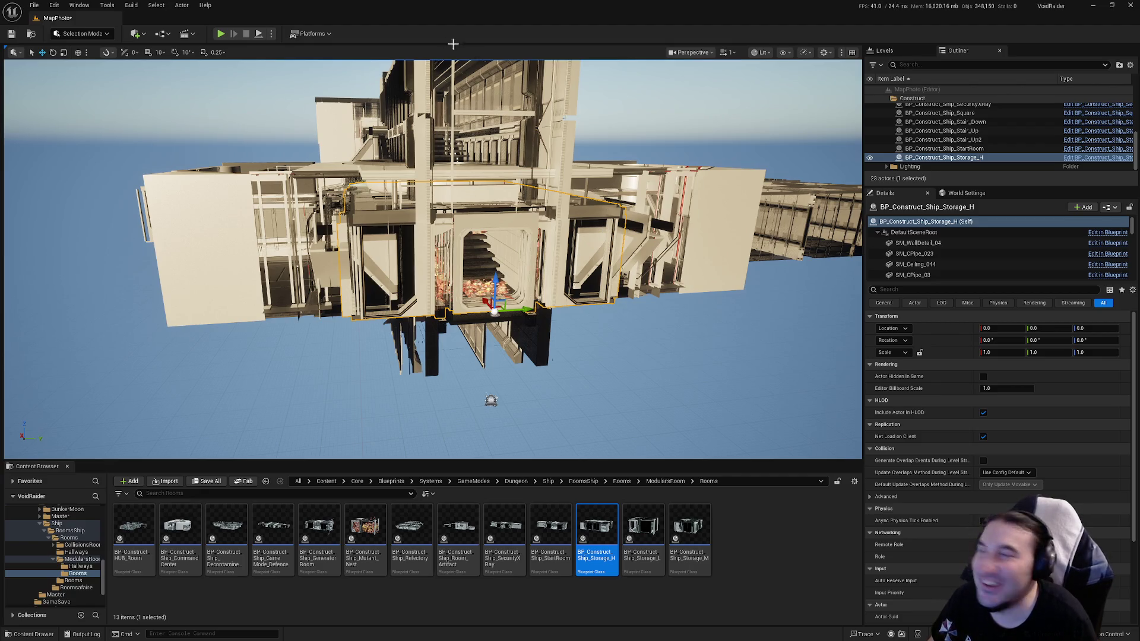
pyautogui.click(107, 8)
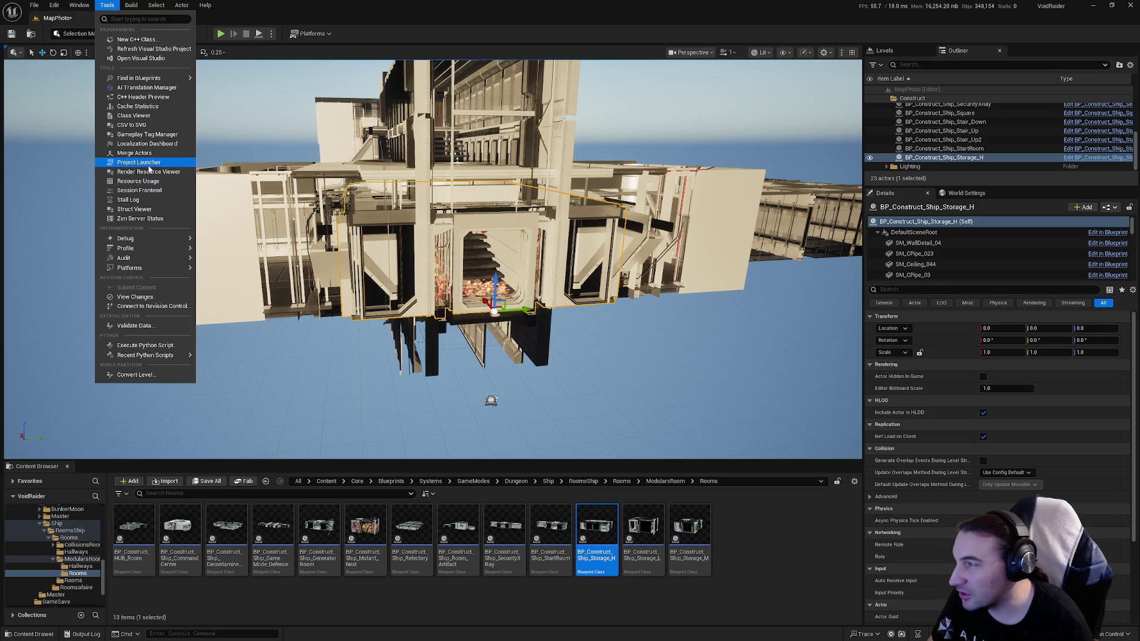
# Step: Start Merge Actors and browse to Assets/LevelDesign/DungeonRoom/ShipDungeon/Meshes/Rooms
pyautogui.click(134, 153)
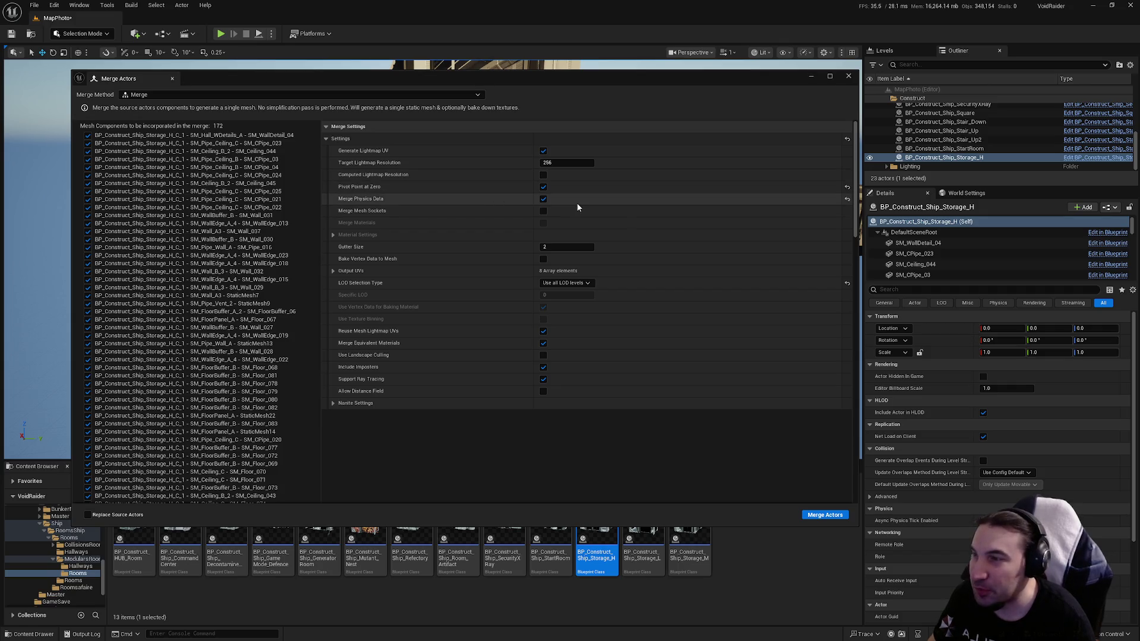
pyautogui.click(825, 515)
pyautogui.doubleClick(540, 252)
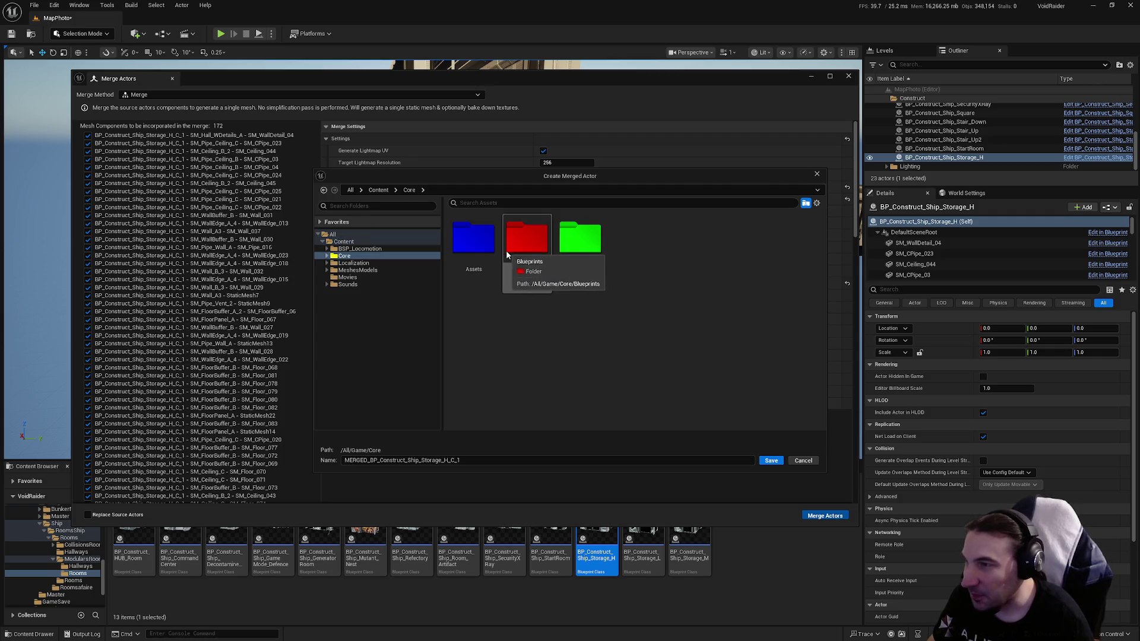
pyautogui.doubleClick(474, 238)
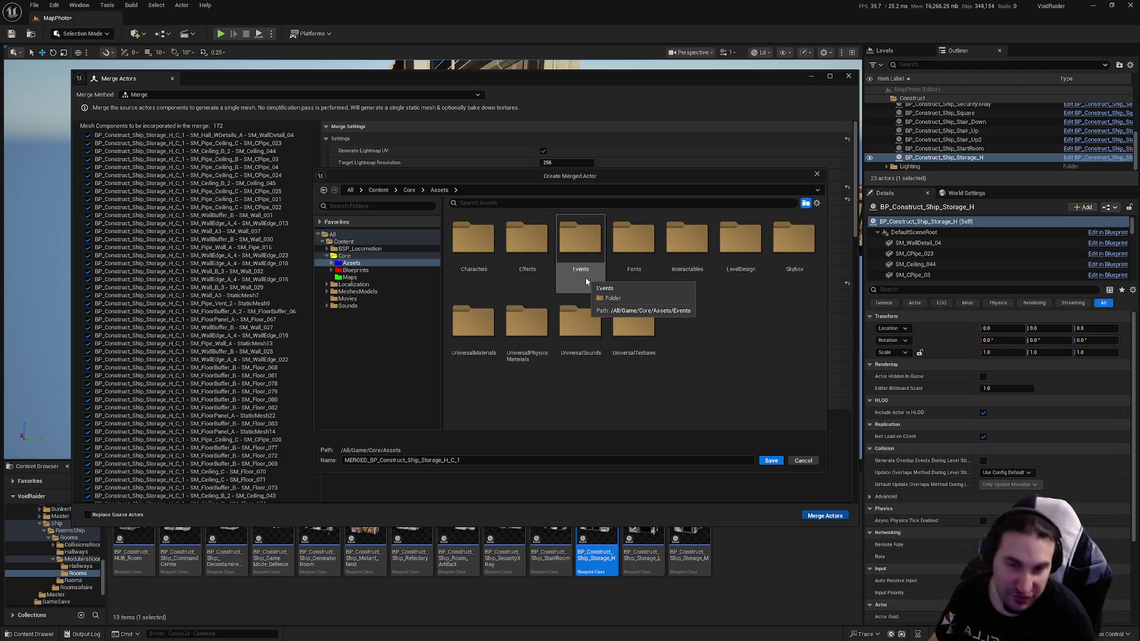
pyautogui.moveTo(733, 178)
pyautogui.mouseDown()
pyautogui.moveTo(724, 454)
pyautogui.moveTo(559, 184)
pyautogui.moveTo(576, 257)
pyautogui.moveTo(669, 158)
pyautogui.moveTo(748, 147)
pyautogui.mouseUp()
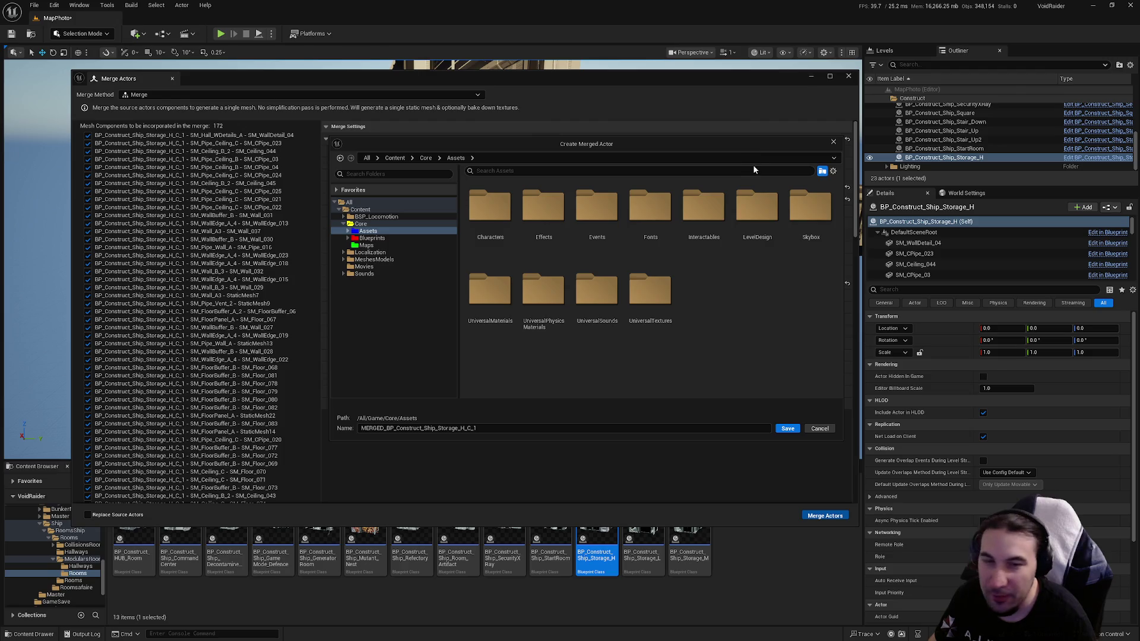
pyautogui.doubleClick(755, 219)
pyautogui.doubleClick(607, 223)
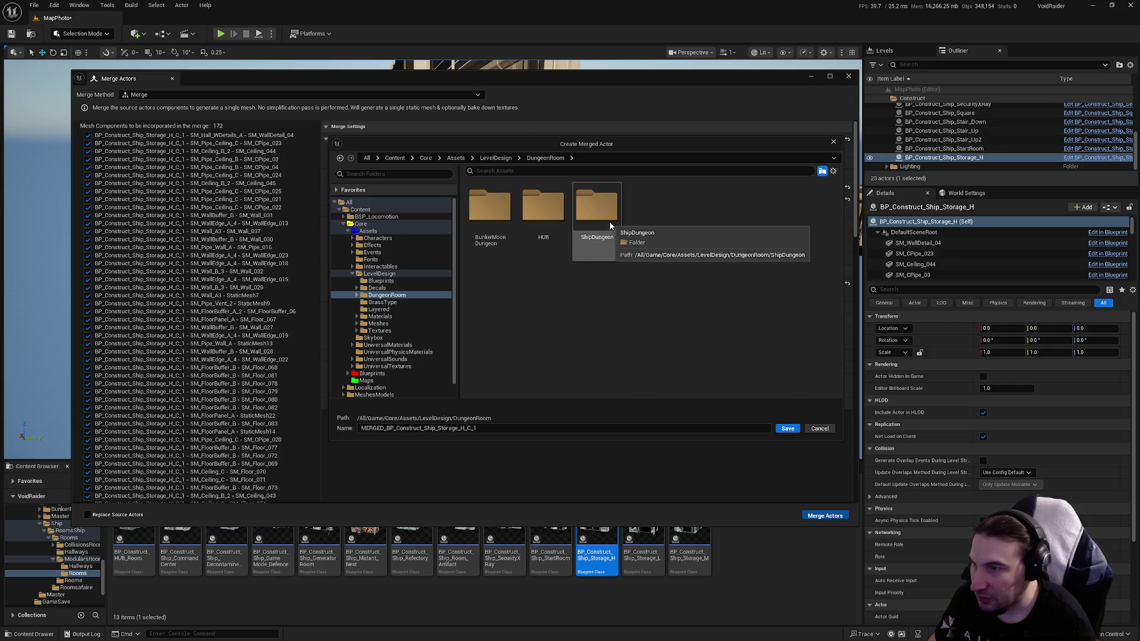
pyautogui.doubleClick(615, 212)
pyautogui.doubleClick(499, 229)
pyautogui.doubleClick(543, 239)
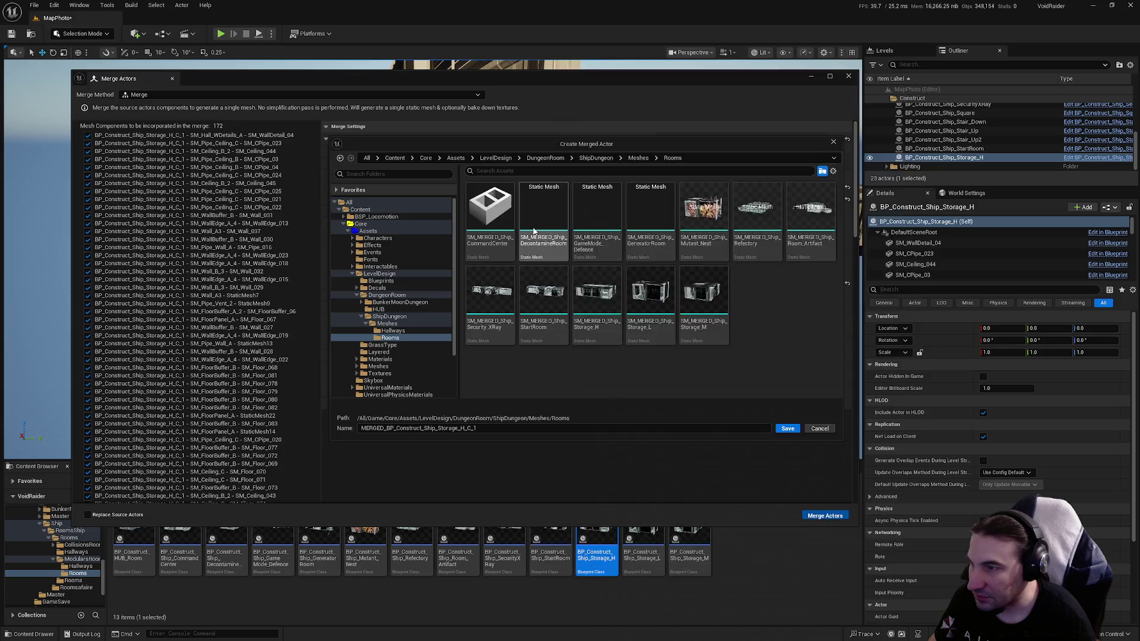
# Step: Save the merged mesh as SM_MERGED_Ship_Storage_H in the Rooms folder
pyautogui.click(597, 291)
pyautogui.click(370, 428)
pyautogui.press('BackSpace')
pyautogui.press('BackSpace')
pyautogui.press('BackSpace')
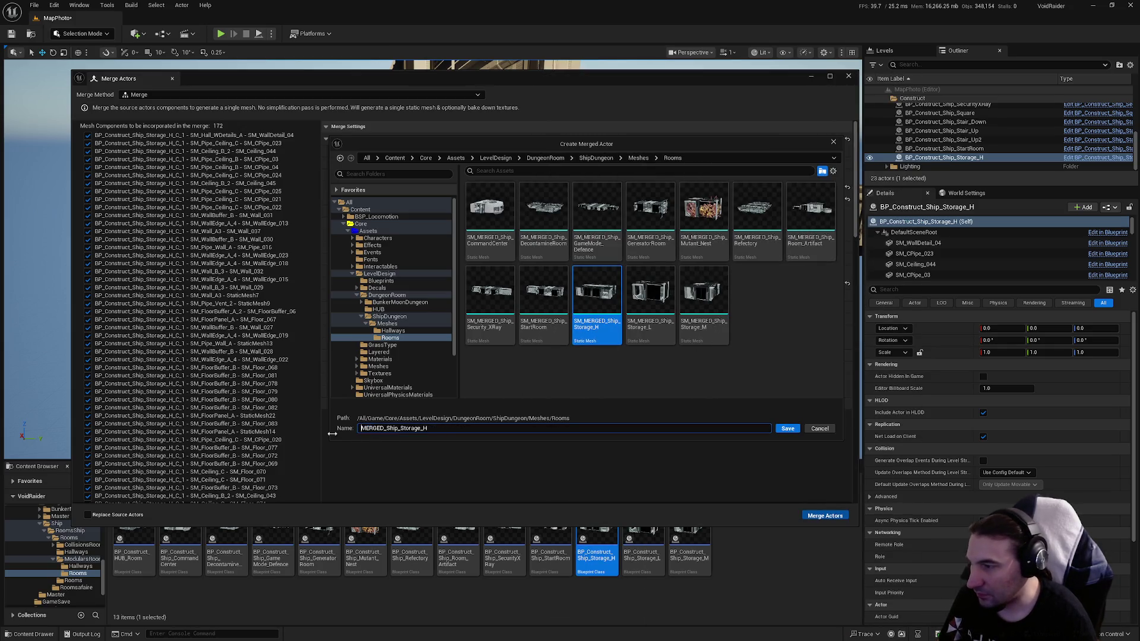
pyautogui.click(779, 429)
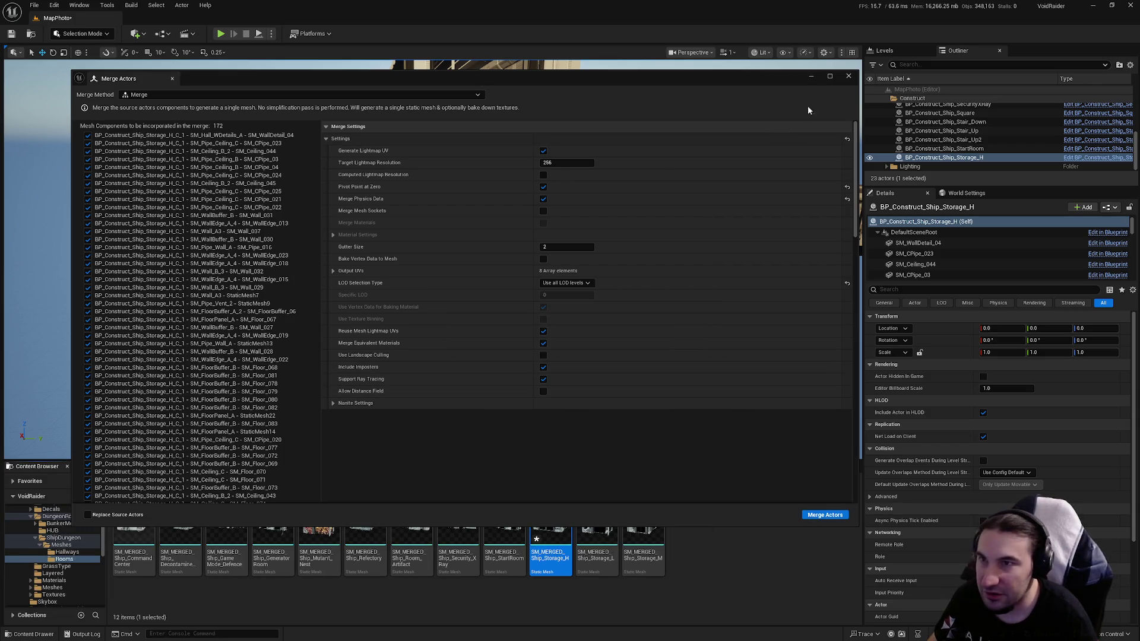
# Step: Save the level and new assets, then open SM_MERGED_Ship_Storage_H in the mesh editor
pyautogui.click(849, 78)
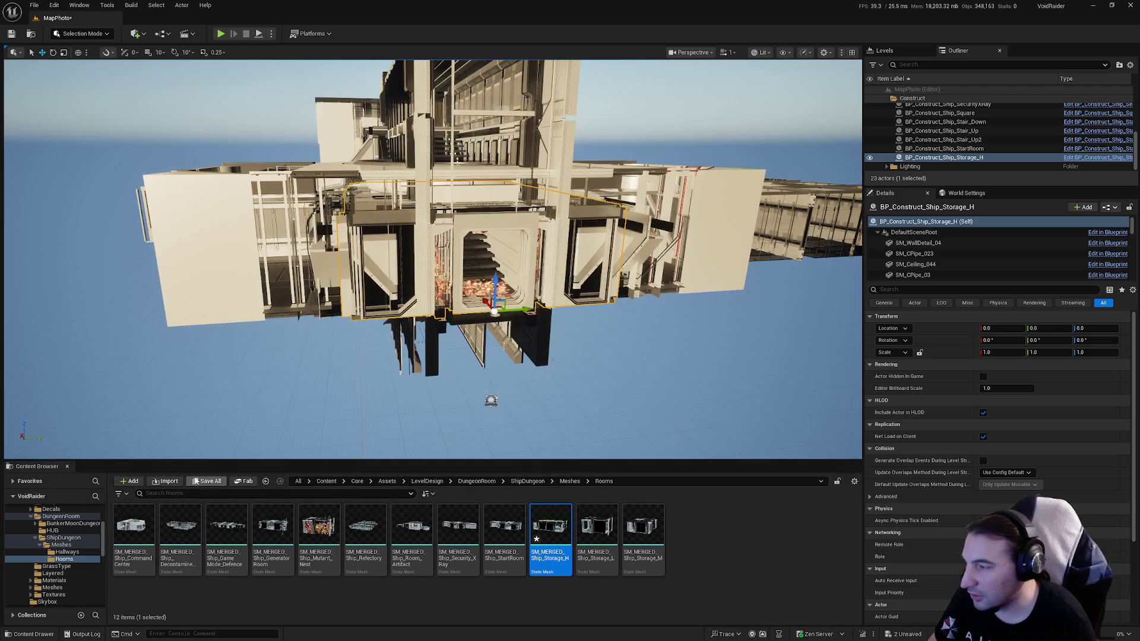
pyautogui.hotkey('ctrl', 's')
pyautogui.click(637, 425)
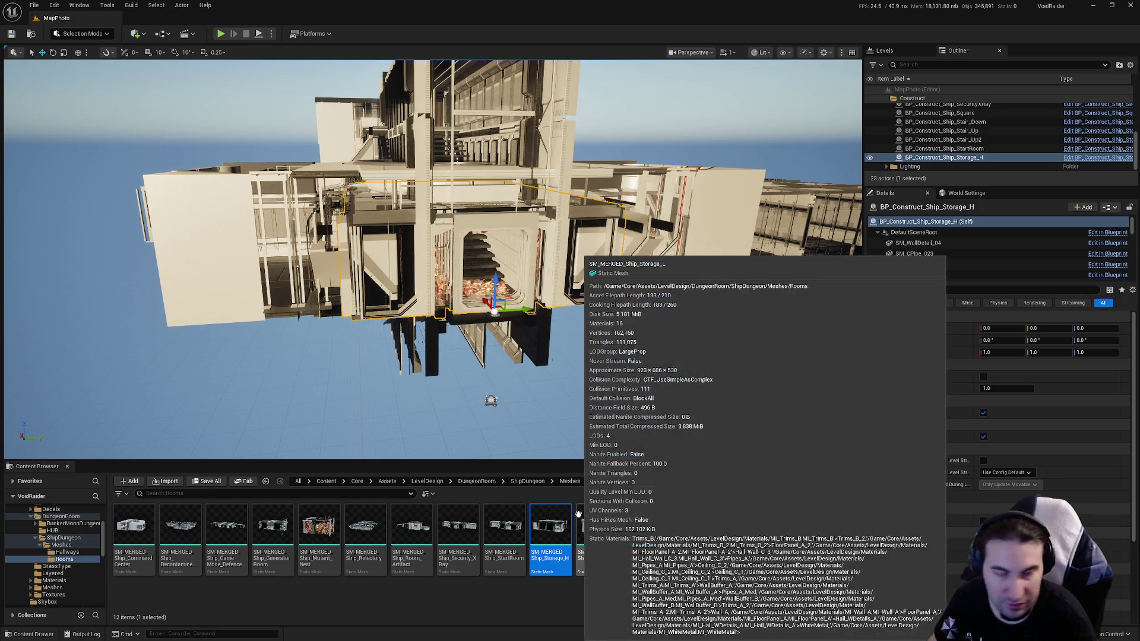
pyautogui.doubleClick(555, 540)
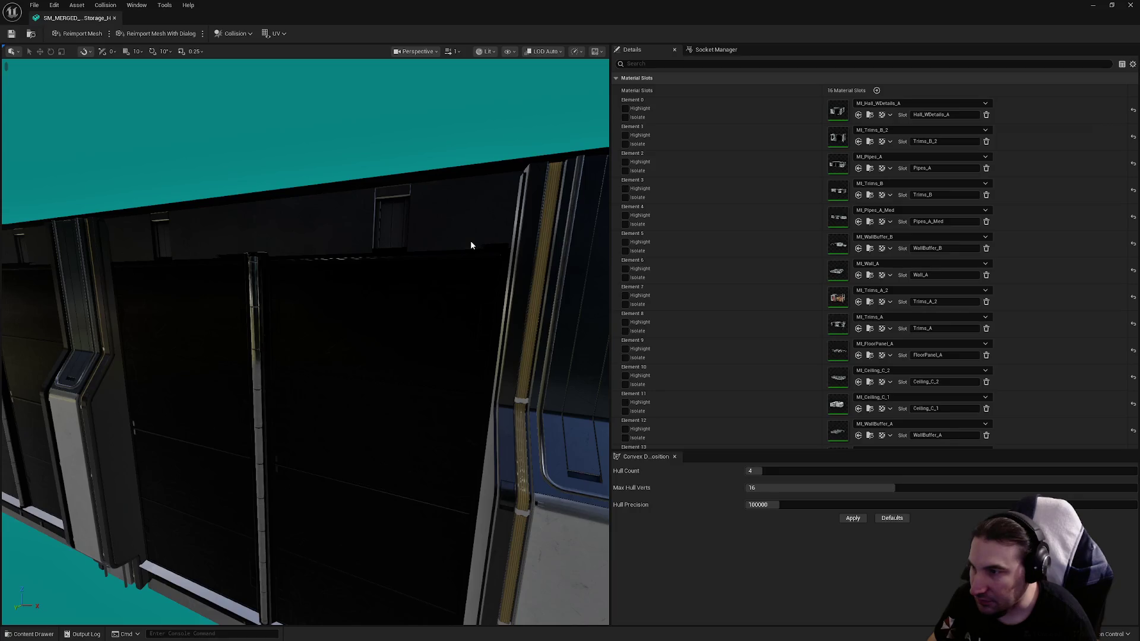
# Step: Disable collision on material section 16 of the merged Storage_H mesh
pyautogui.moveTo(470, 241); pyautogui.dragTo(470, 241)
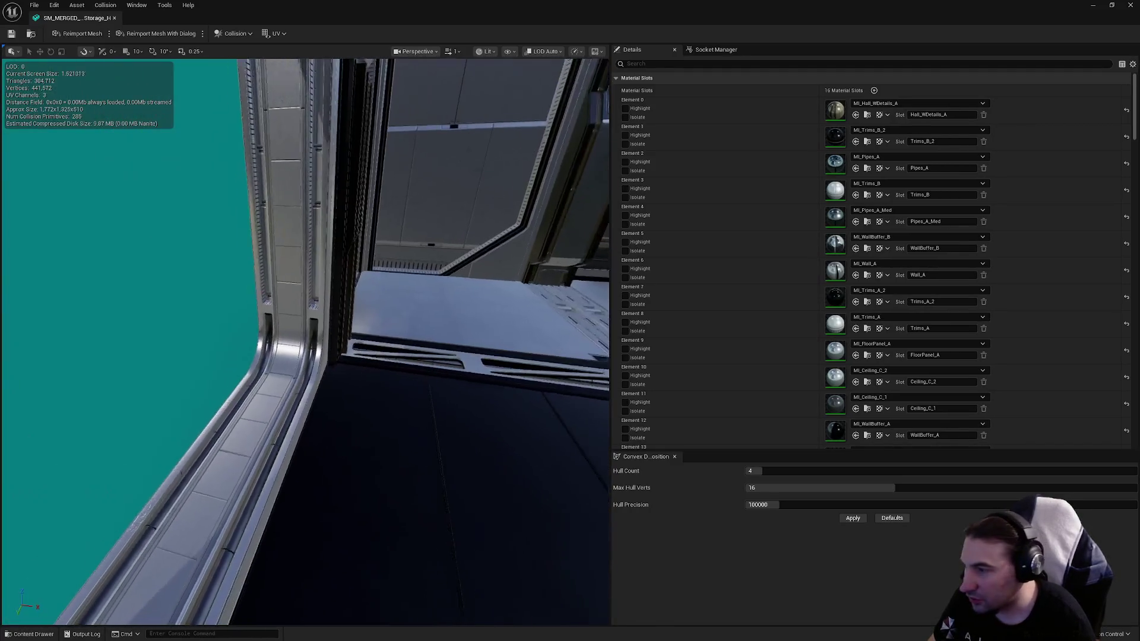
pyautogui.moveTo(352, 327); pyautogui.dragTo(353, 327)
pyautogui.press('f')
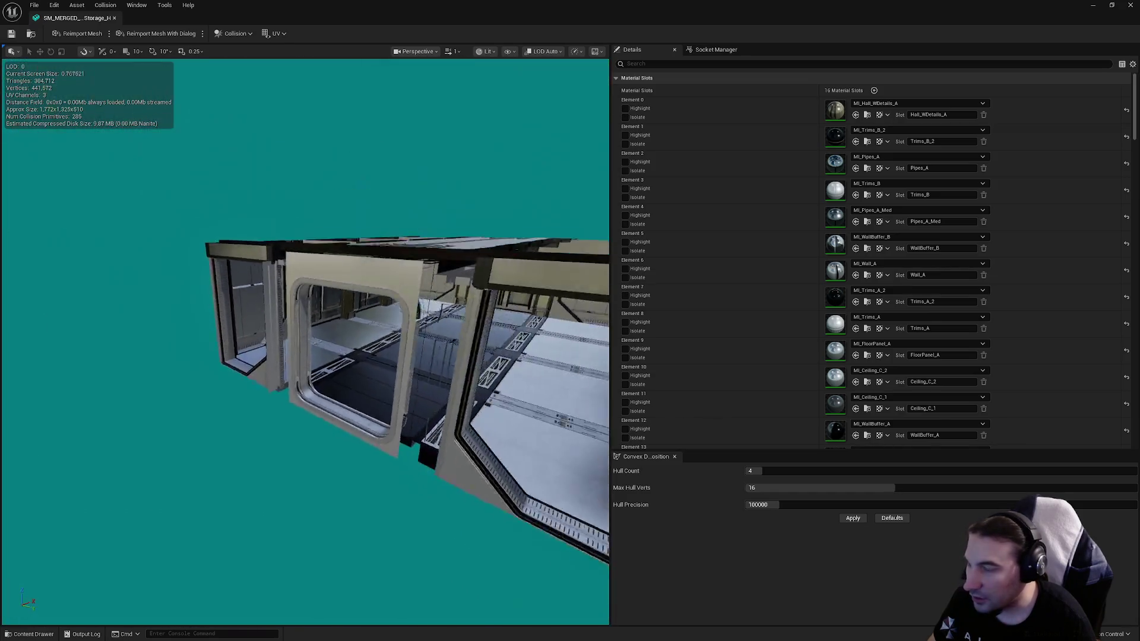
pyautogui.moveTo(389, 358); pyautogui.dragTo(389, 358)
pyautogui.scroll(-5, 815, 240)
pyautogui.scroll(-8, 816, 244)
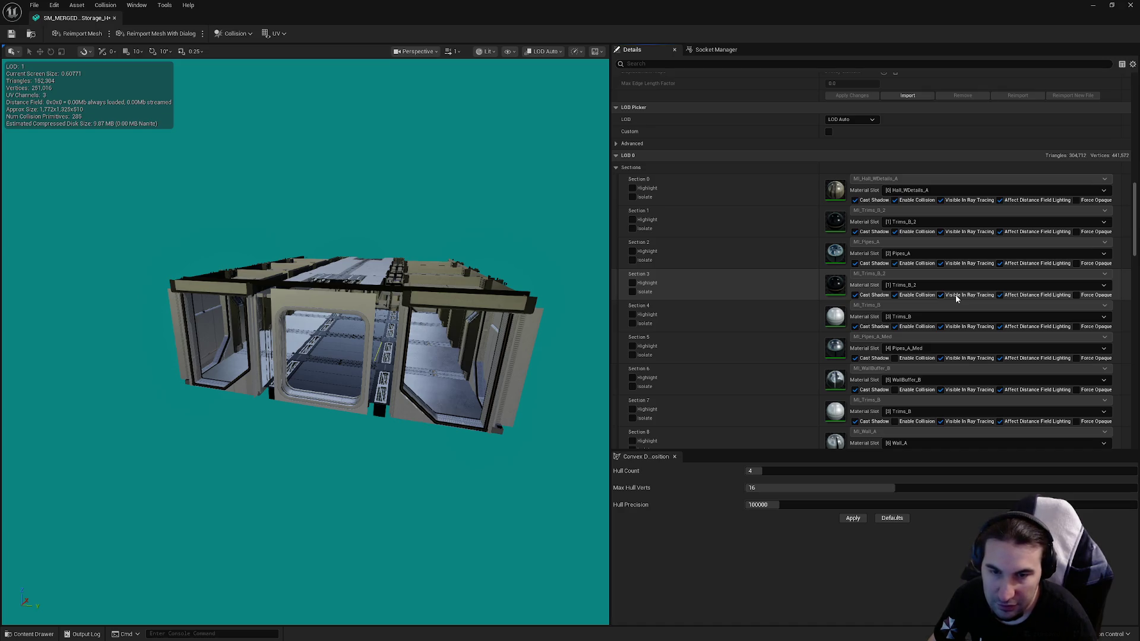
pyautogui.scroll(-4, 939, 291)
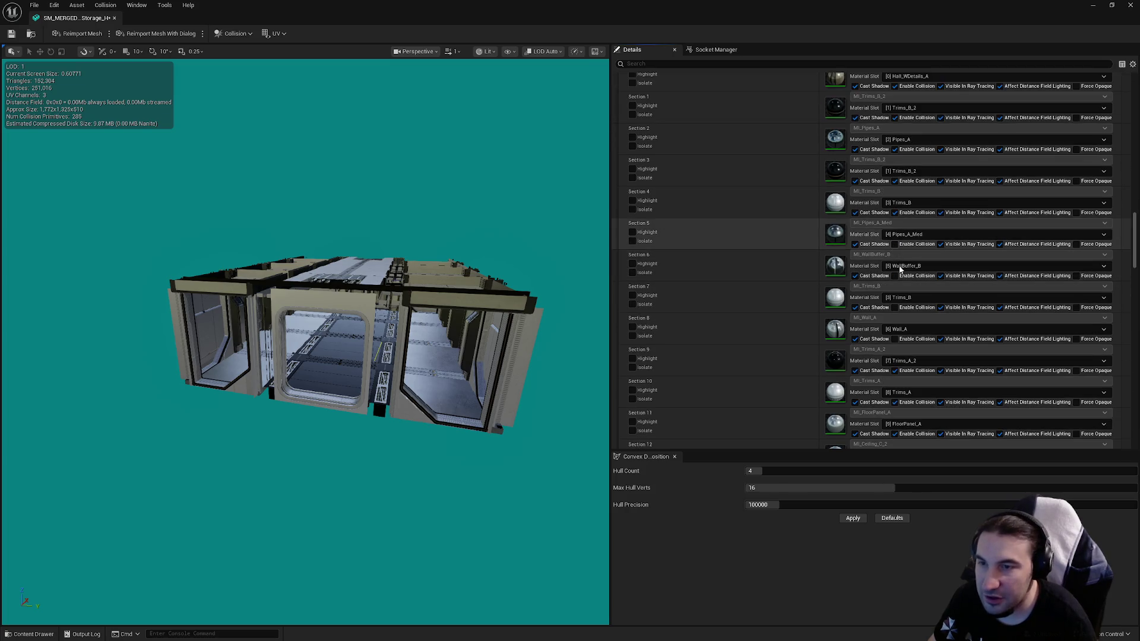
pyautogui.scroll(-9, 944, 351)
pyautogui.click(895, 336)
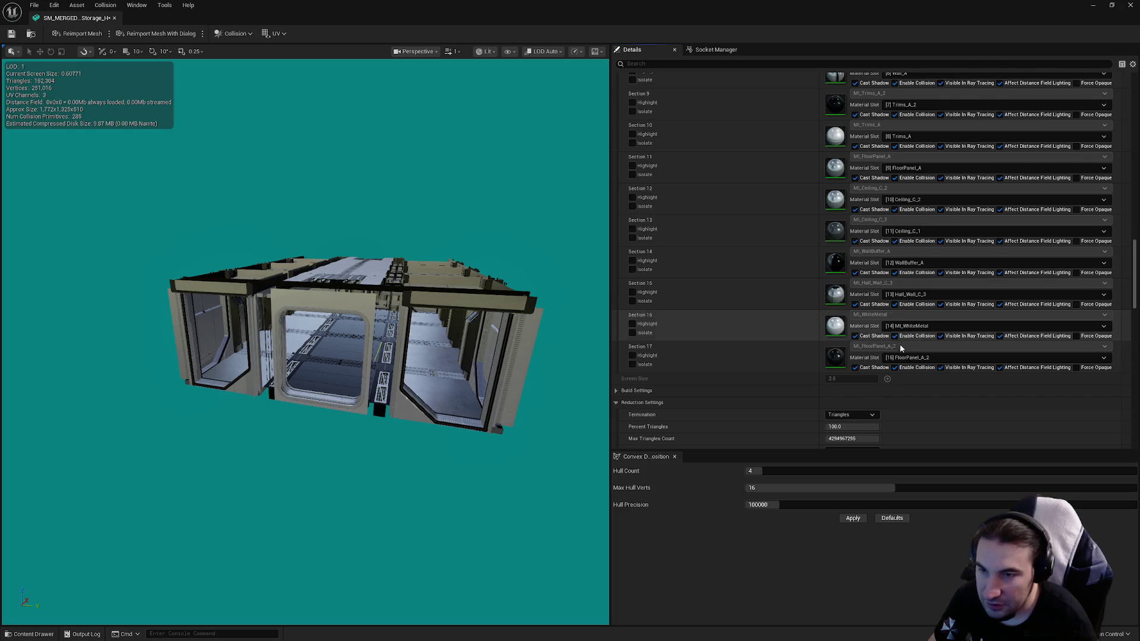
# Step: Set the mesh's LOD Group to LargeProp and confirm overwriting the LOD settings
pyautogui.scroll(10, 903, 350)
pyautogui.scroll(-15, 910, 359)
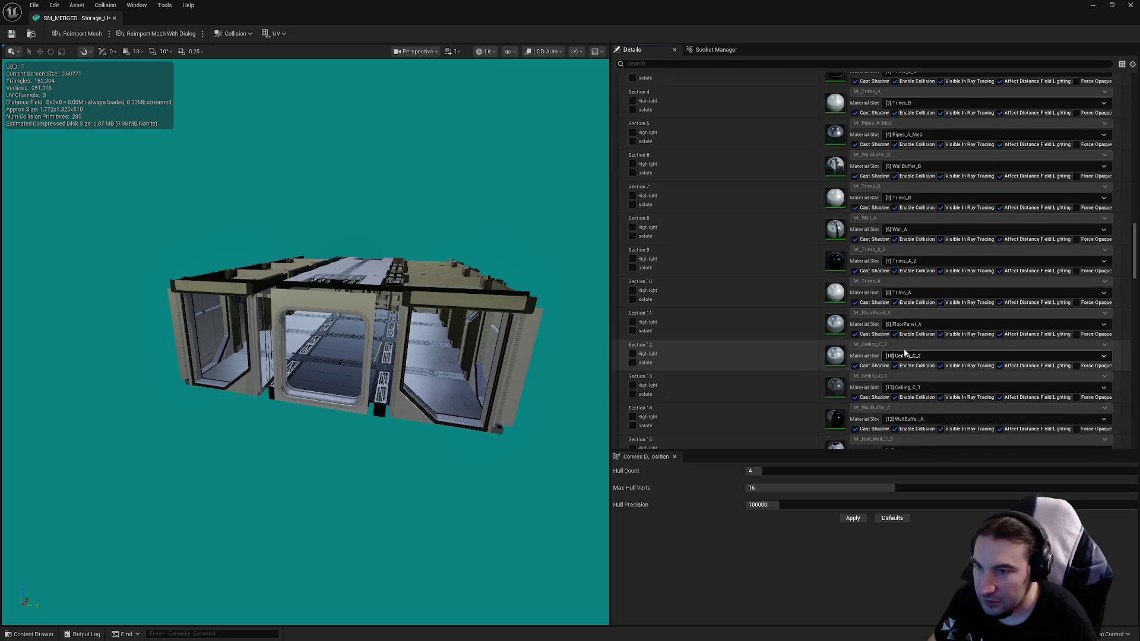
pyautogui.scroll(-5, 895, 343)
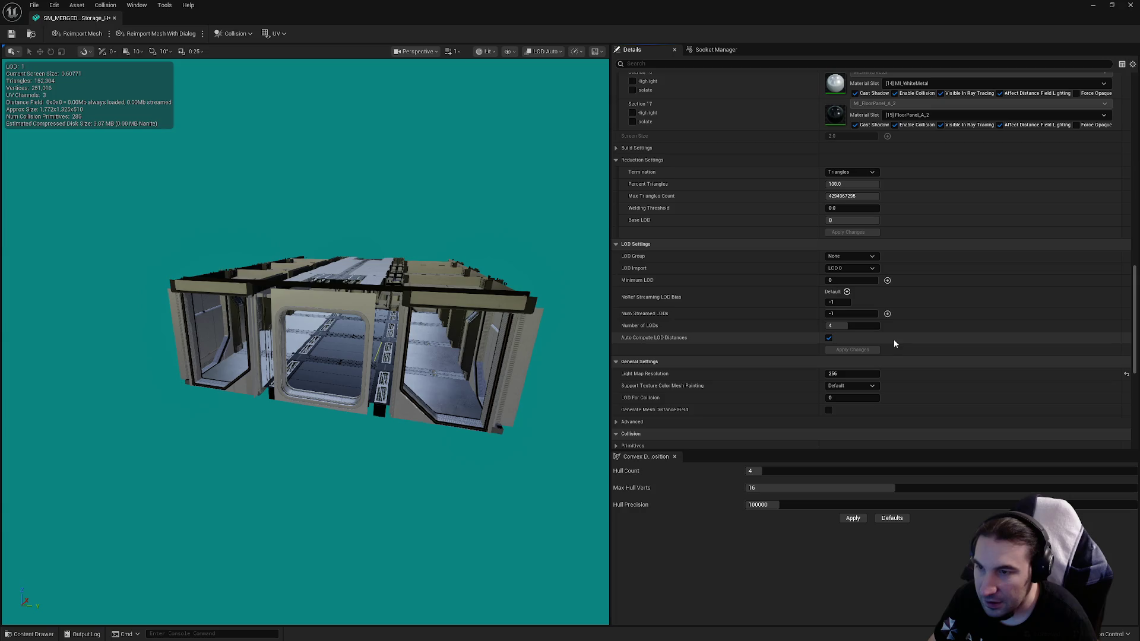
pyautogui.click(850, 256)
pyautogui.click(840, 290)
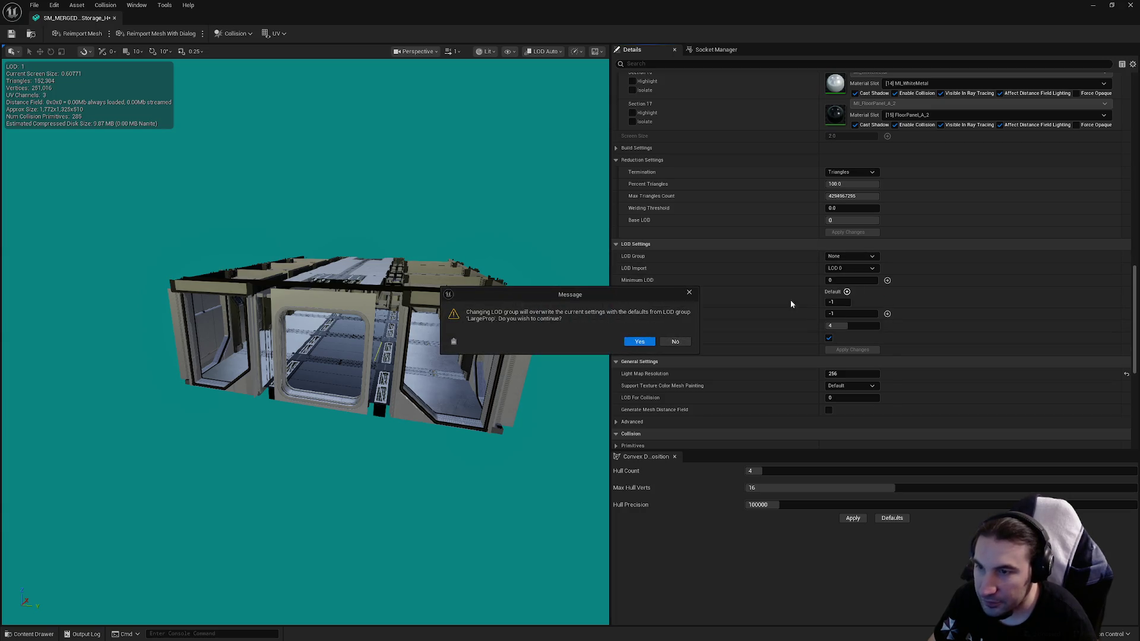
pyautogui.click(639, 342)
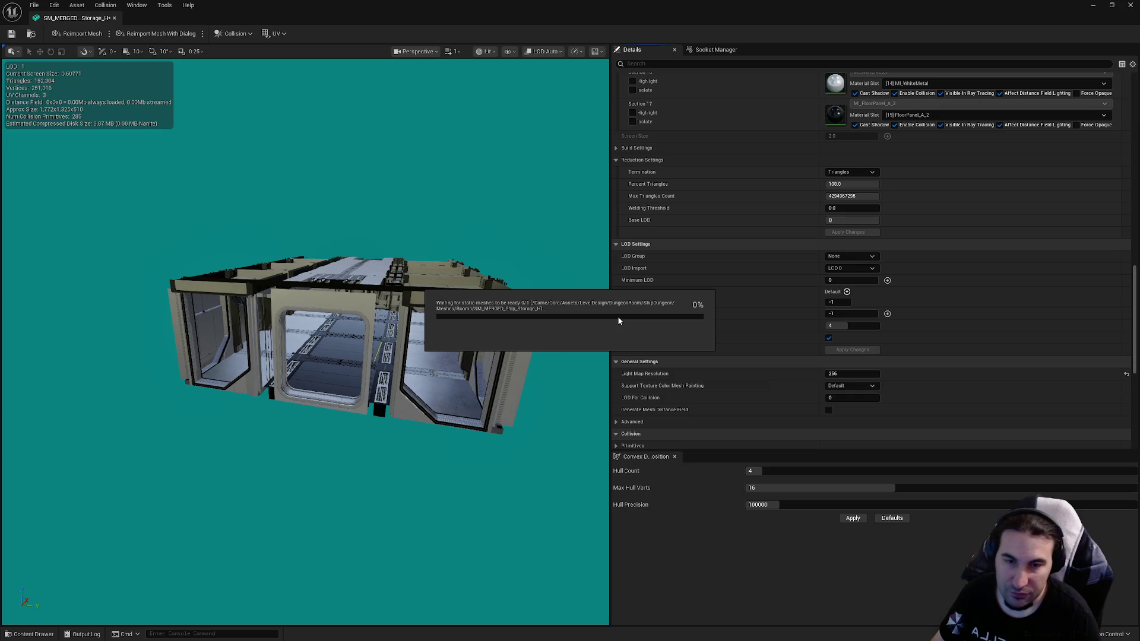